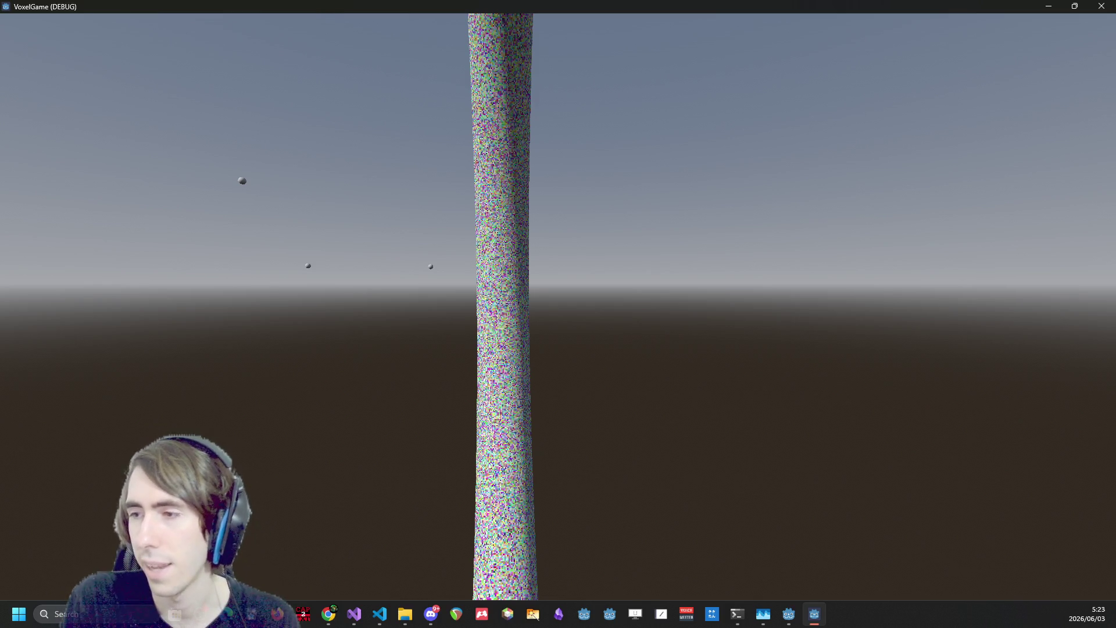
- Strafe the spectator camera sideways past the noisy pillar
key(a)
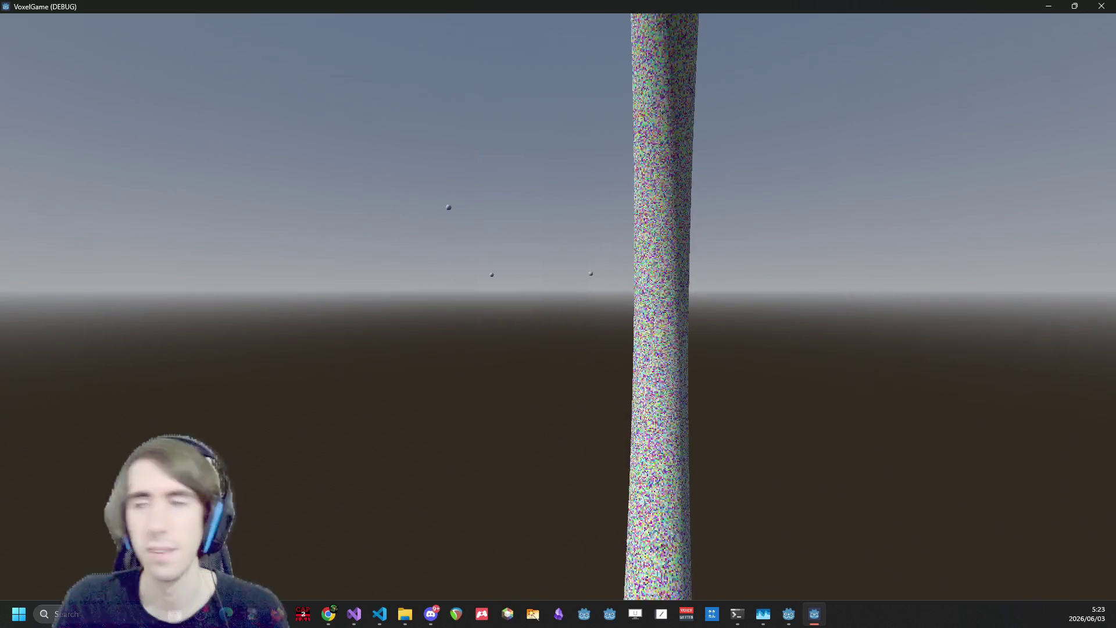
mouse_move(558, 314)
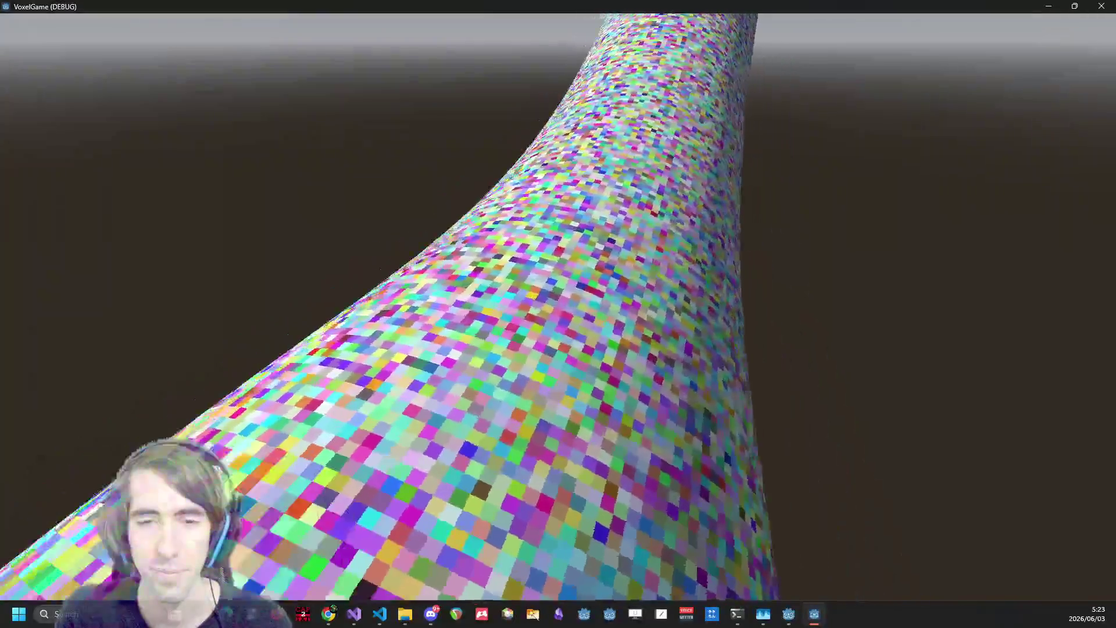
- Fly up to the pillar, try destroying the front block, then stop the crashed debug session
key(w)
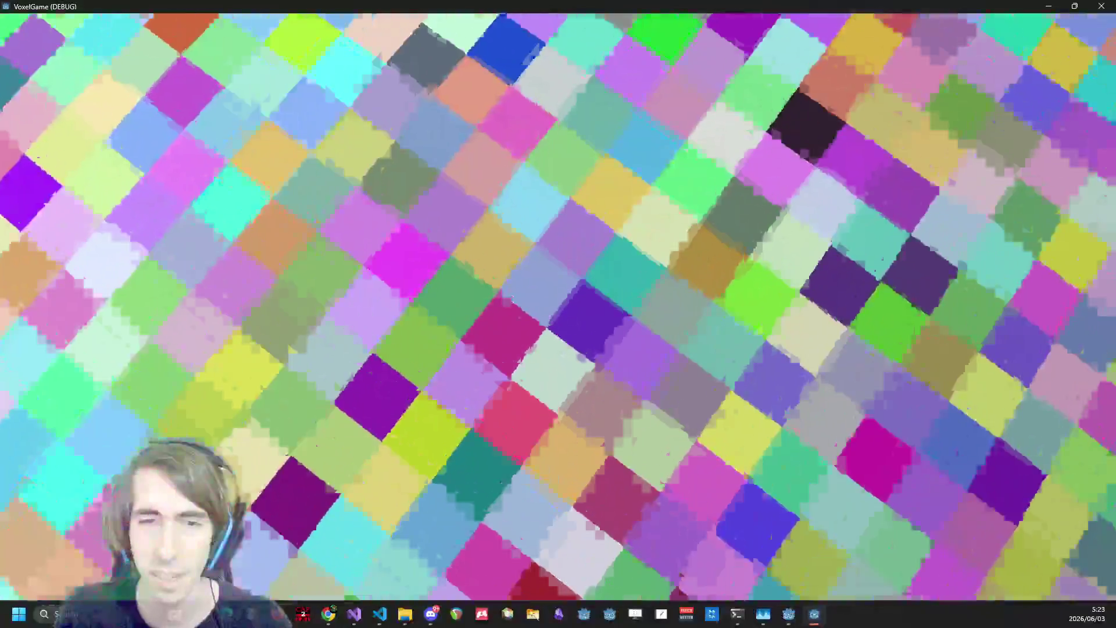
click(558, 314)
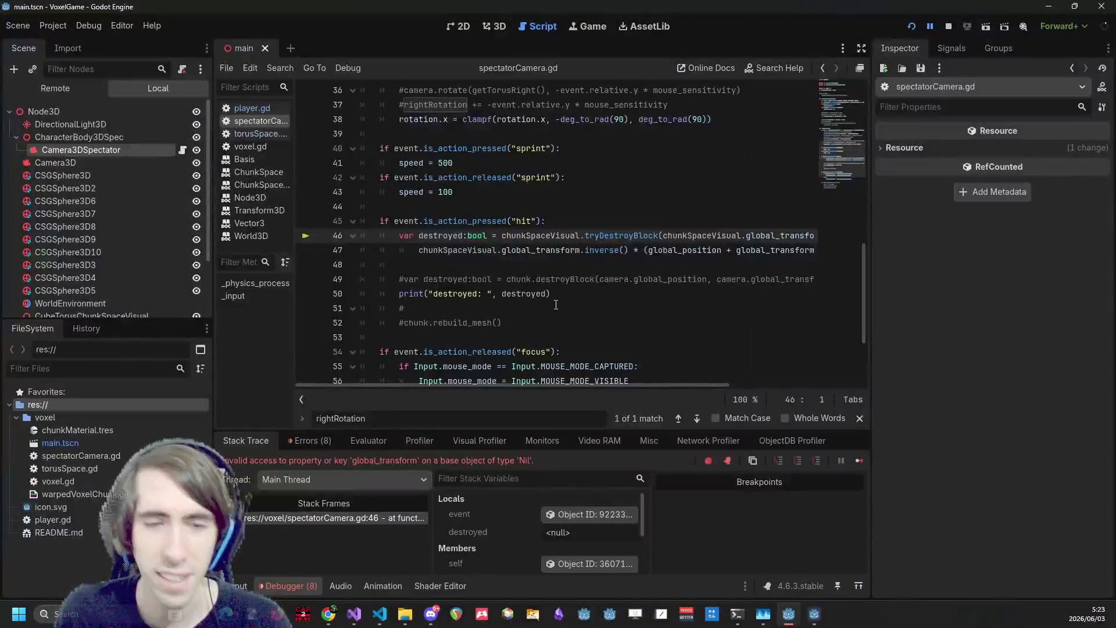
click(948, 27)
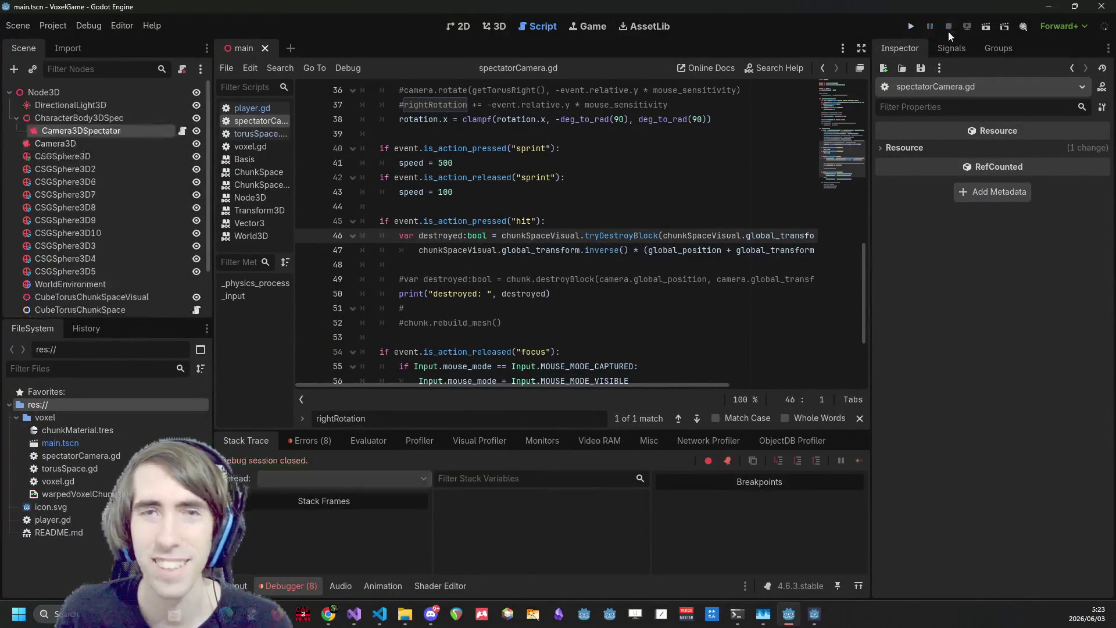
- Point Camera3DSpectator's Chunk Space and Chunk Space Visual at the cube-torus nodes, save, and relaunch
click(79, 132)
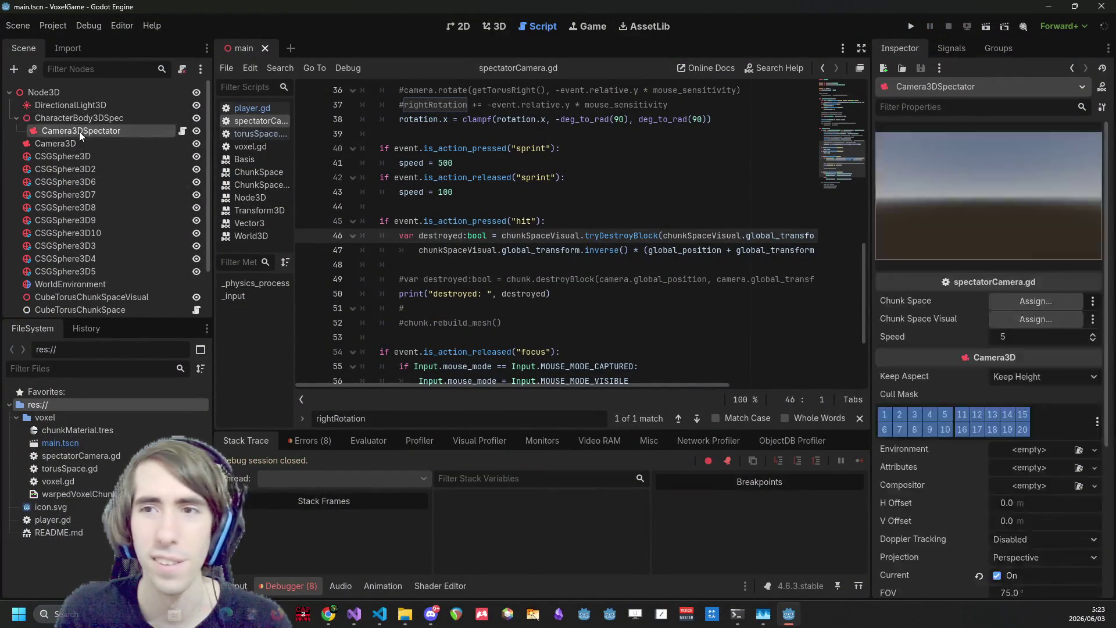
click(1006, 303)
double_click(547, 180)
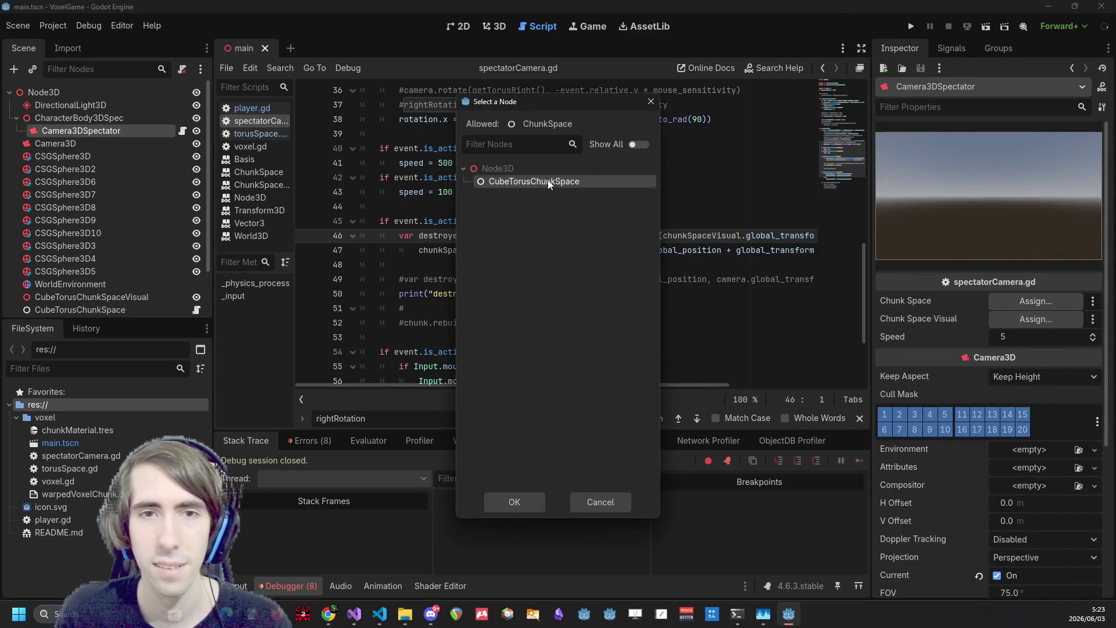
double_click(615, 180)
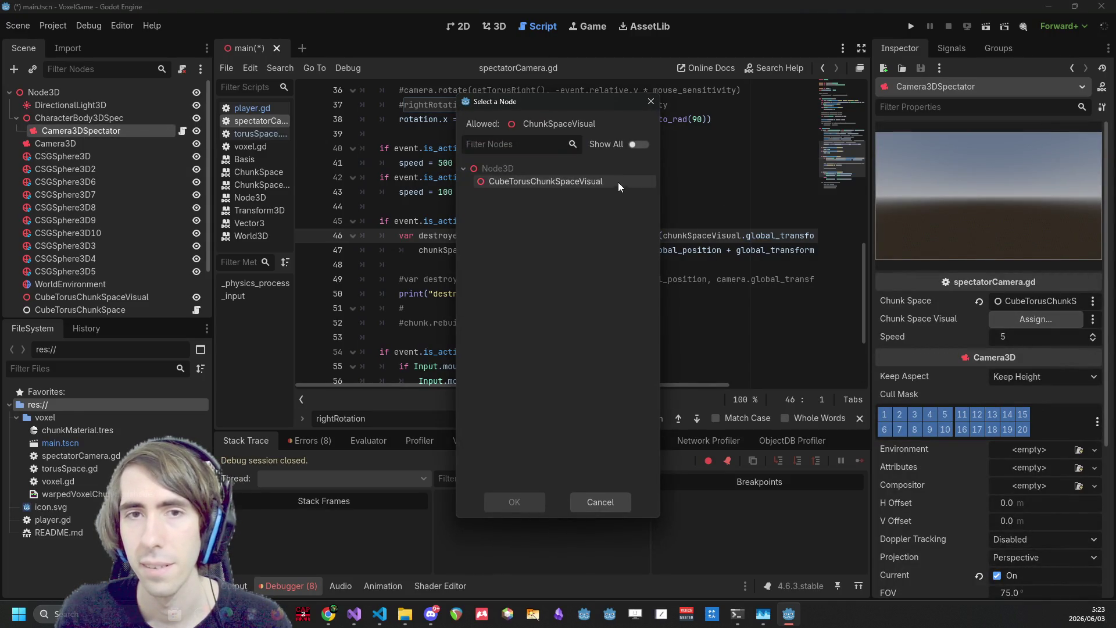
click(581, 191)
key(ctrl+s)
click(914, 23)
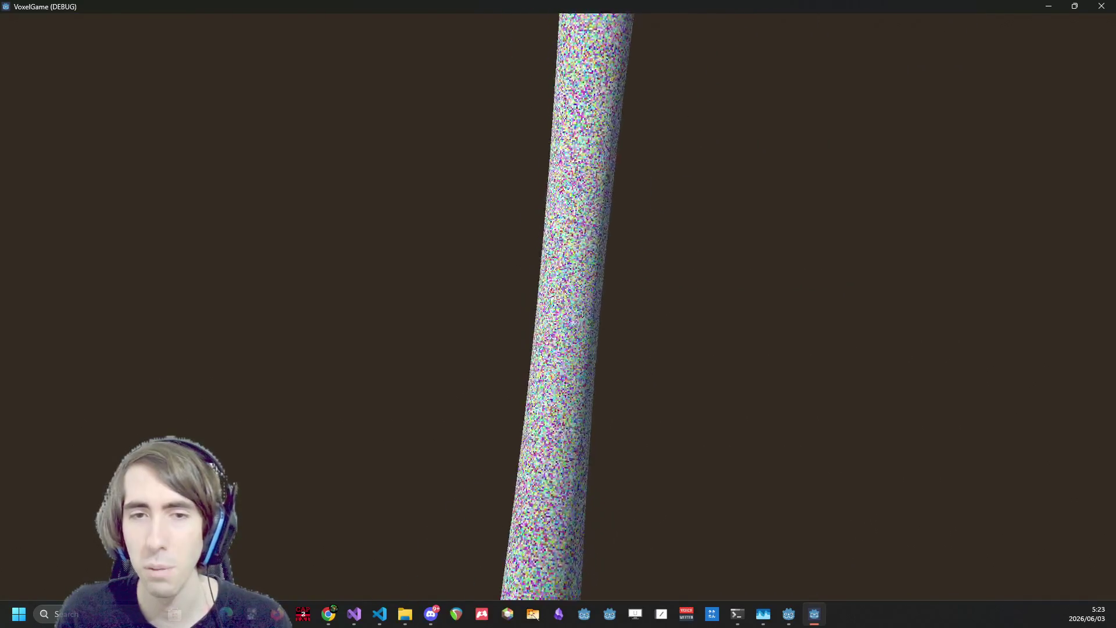
- Close the game and show the warpedVoxelChunk shader code in an enlarged editor panel
key(alt+F4)
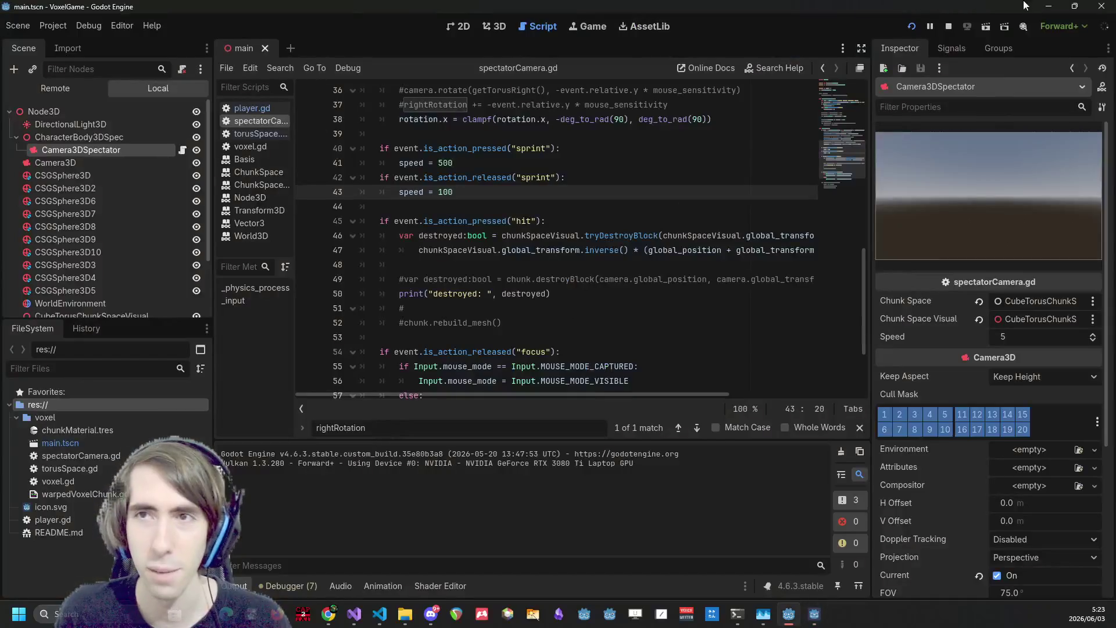
click(445, 586)
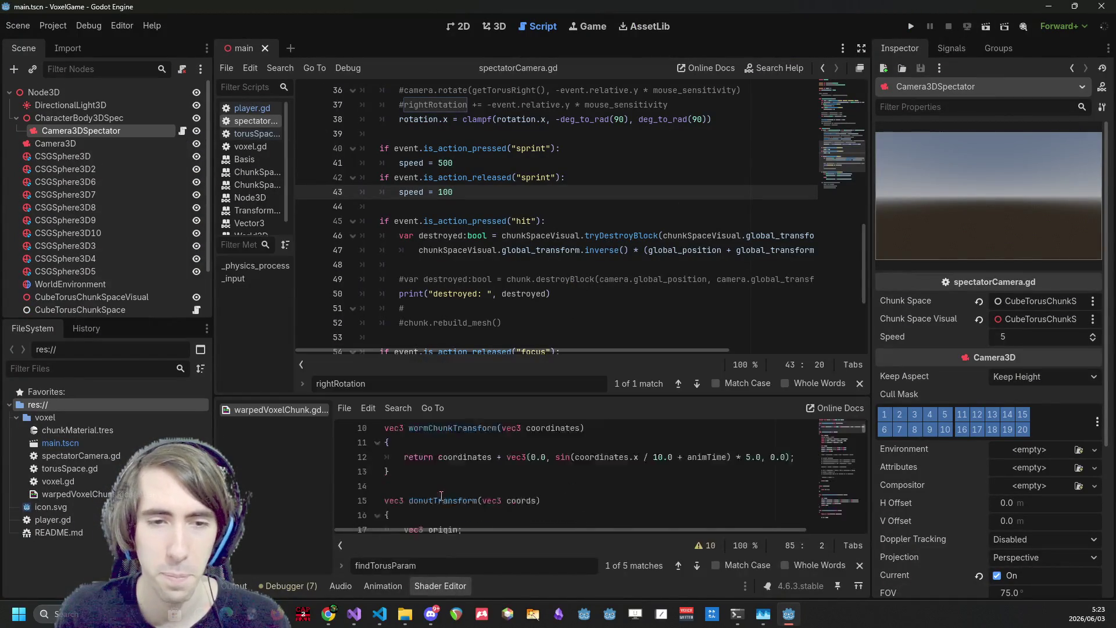
drag(560, 401, 560, 286)
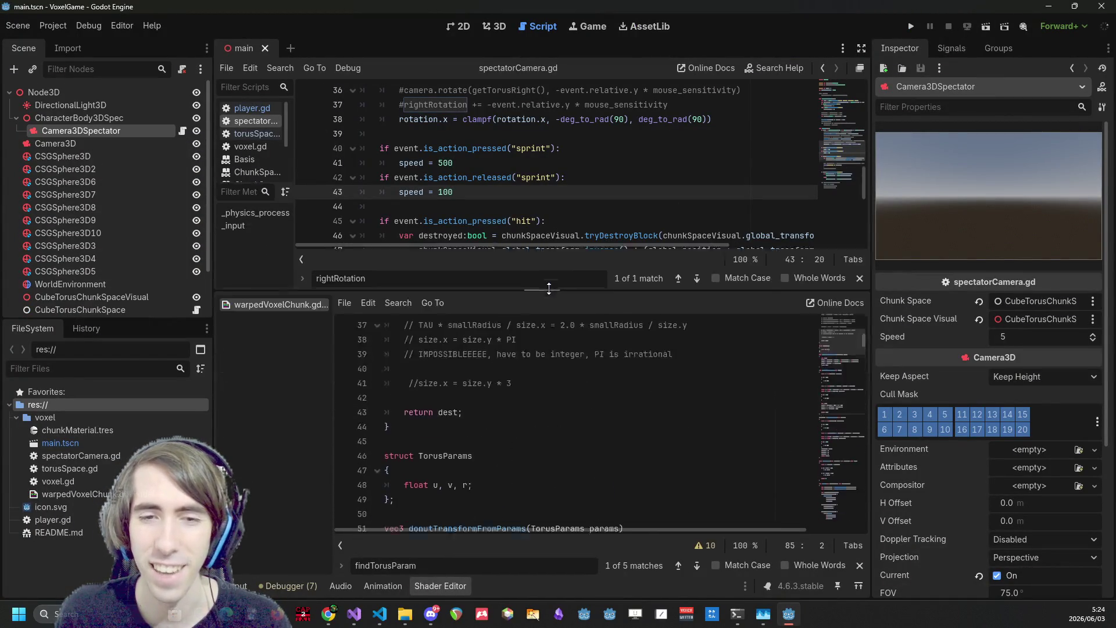
scroll(502, 459, down, 10)
drag(854, 355, 837, 500)
- Search the shader for distort7, toggle the VERTEX line to use distort5, and rerun the game
key(ctrl+f)
text(distort7)
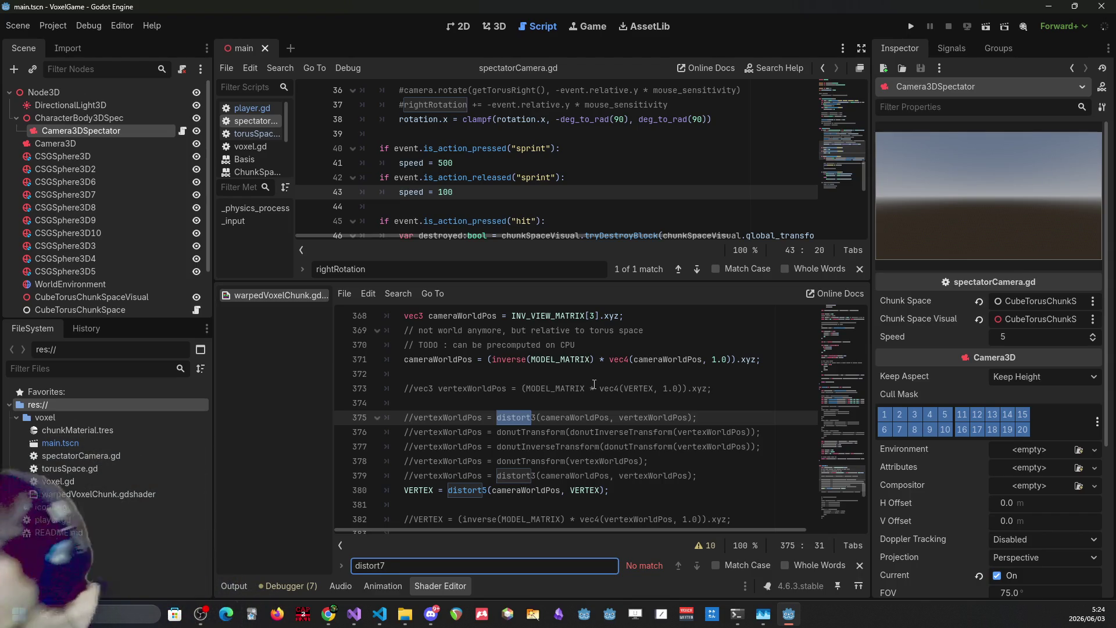
scroll(528, 435, down, 1)
click(618, 449)
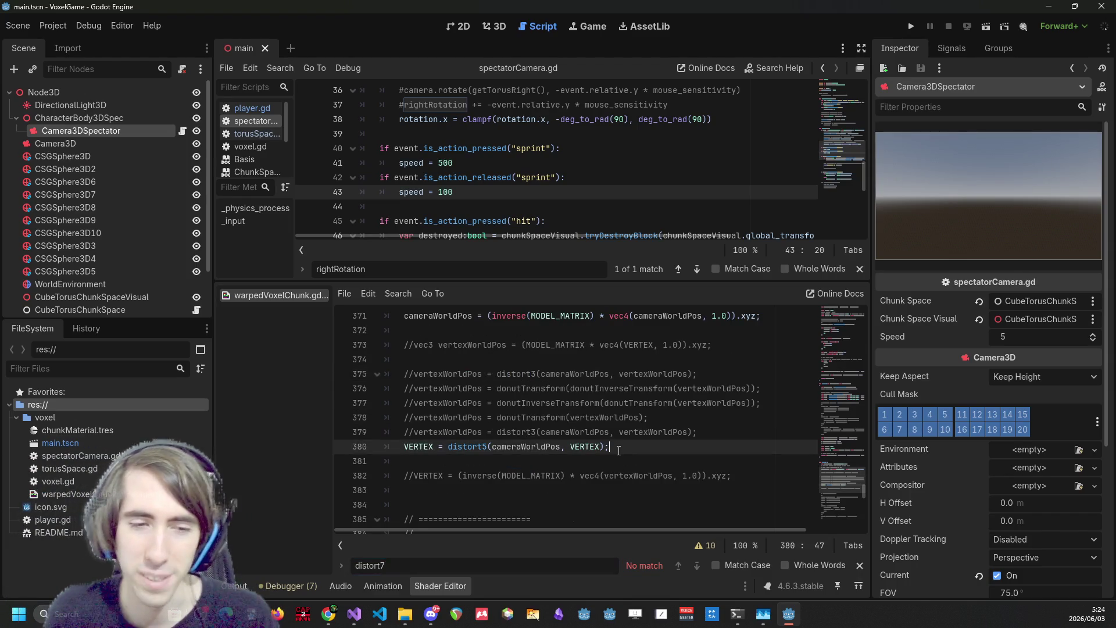
key(ctrl+k)
click(911, 26)
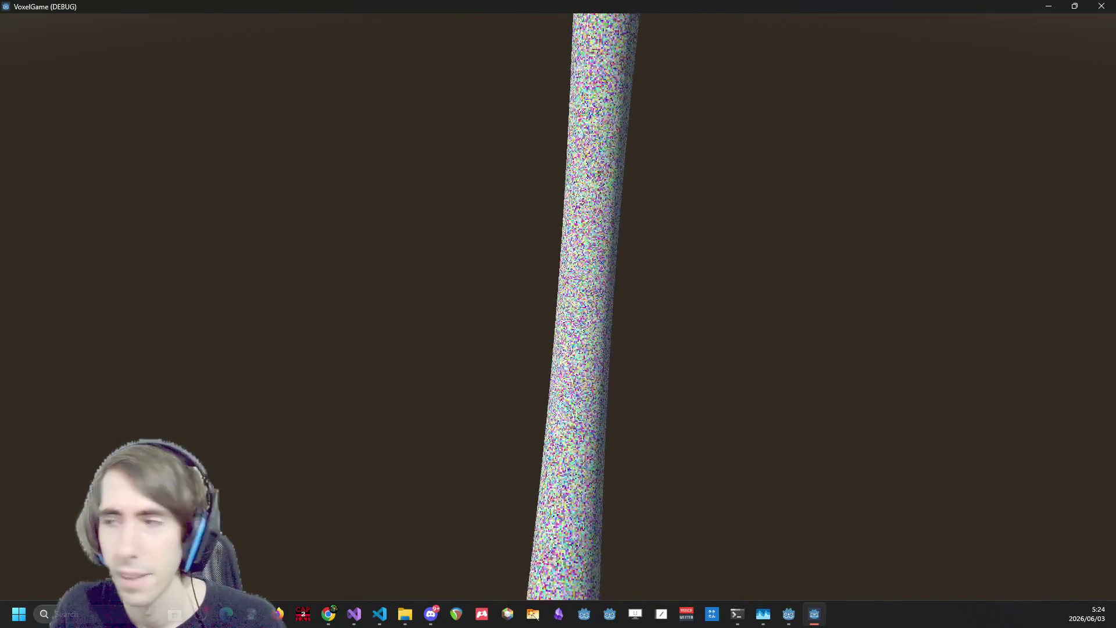
- Fly the camera up to the pillar's surface, then close the game window
key(w)
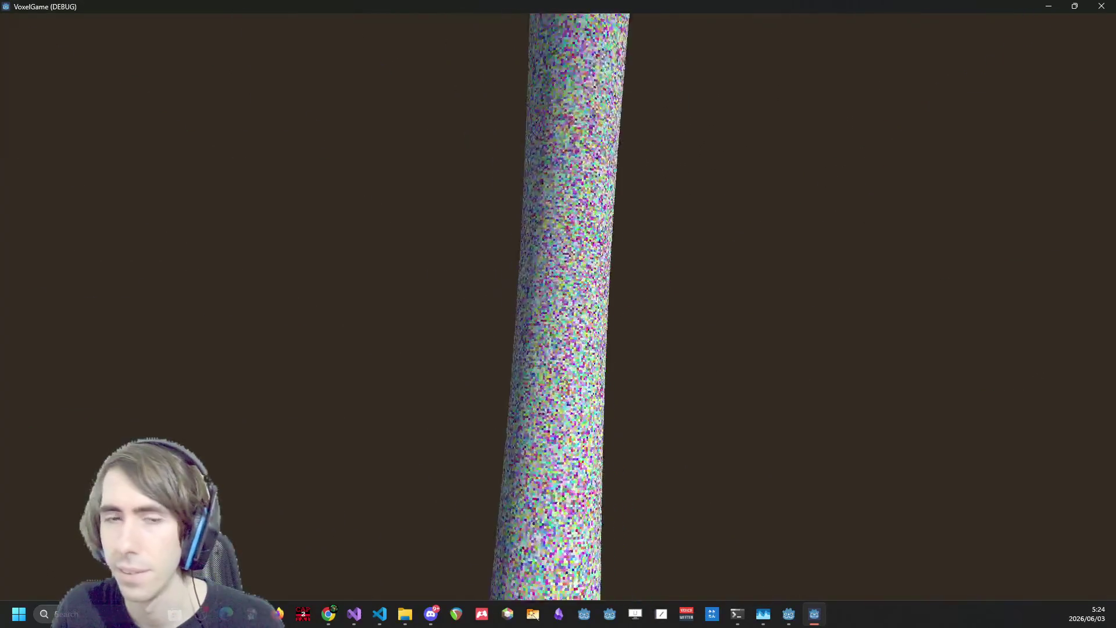
key(w)
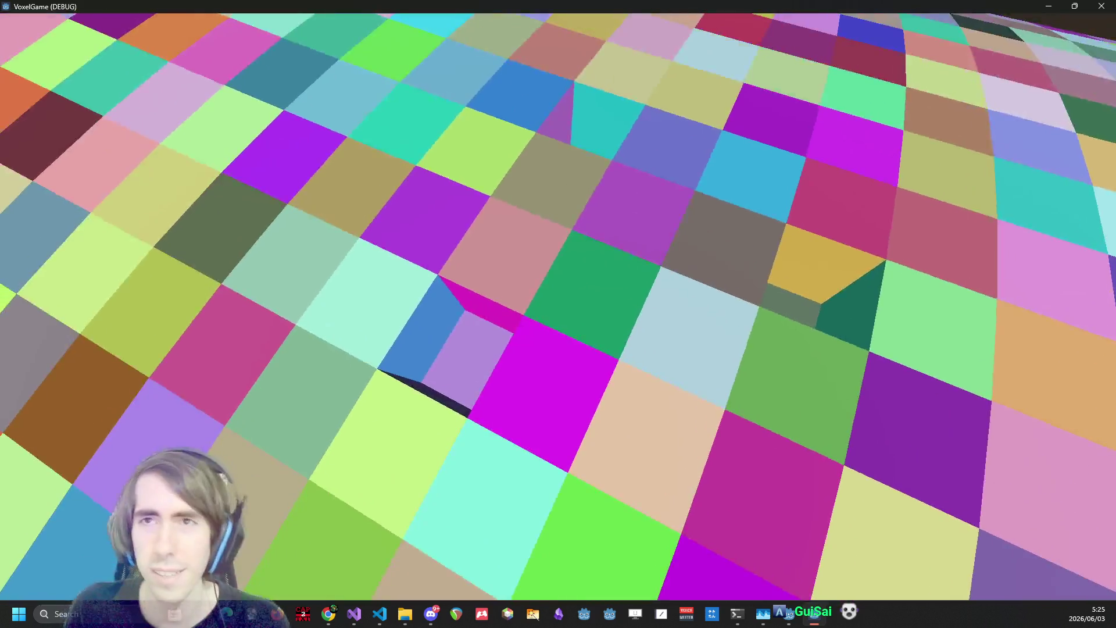
click(1101, 6)
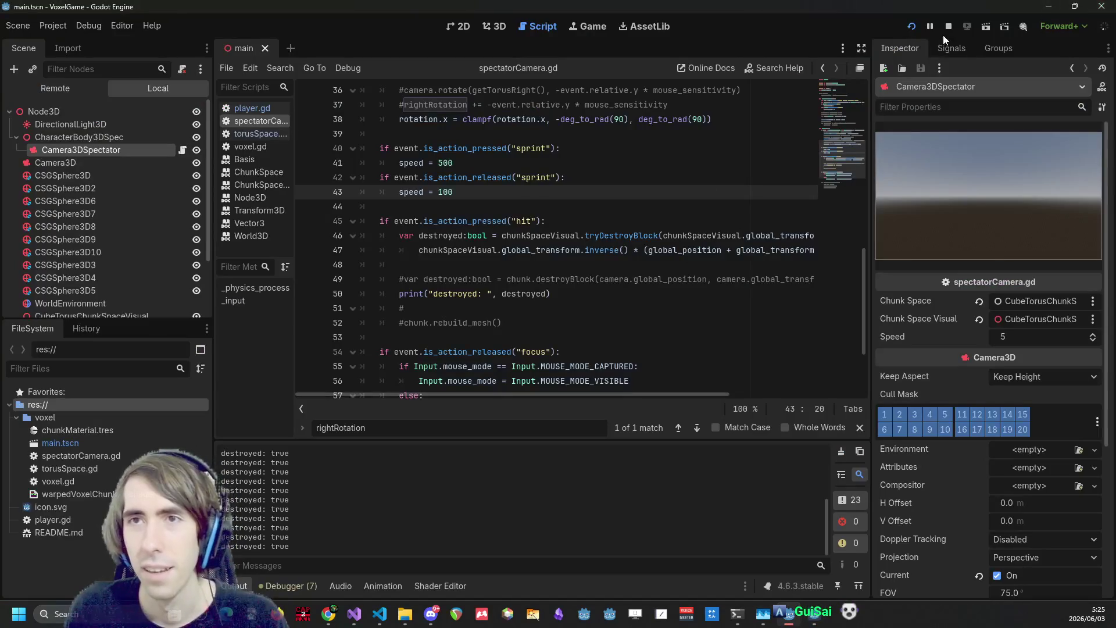
- Bring the warpedVoxelChunk shader code back into view and run the project again
click(440, 586)
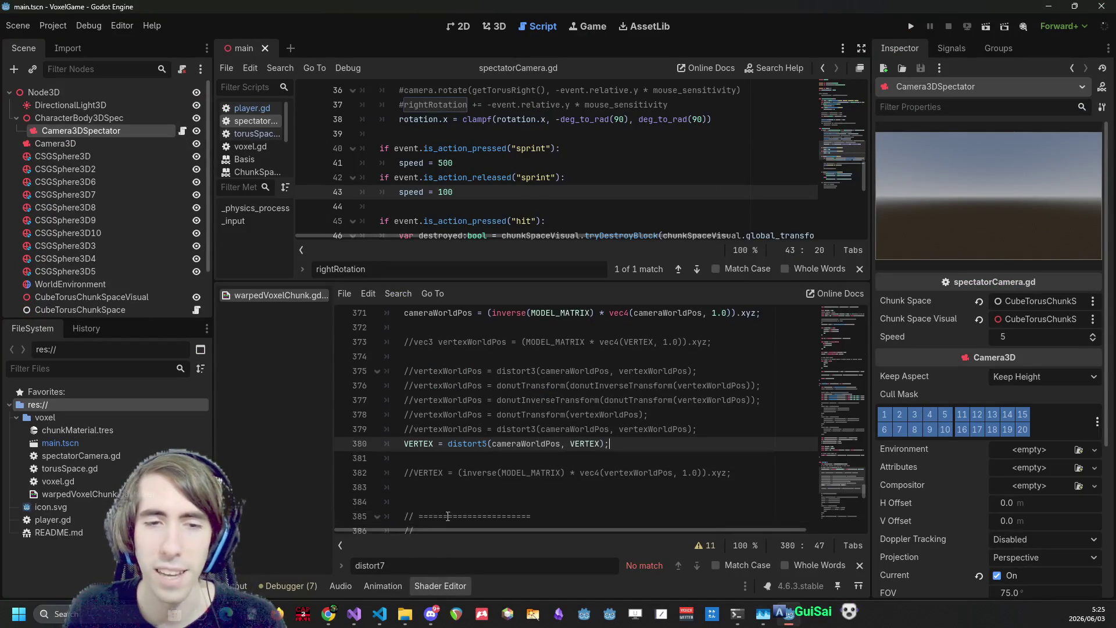
click(910, 26)
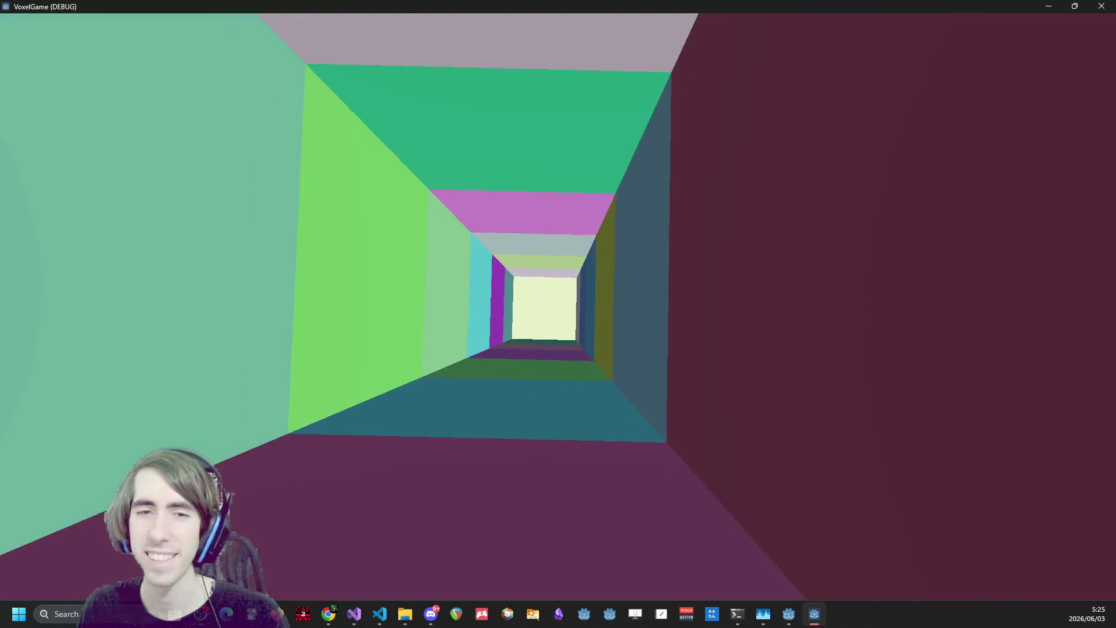
- Fly forward down the coloured voxel tunnel, looking upward and then levelling the view
key(w)
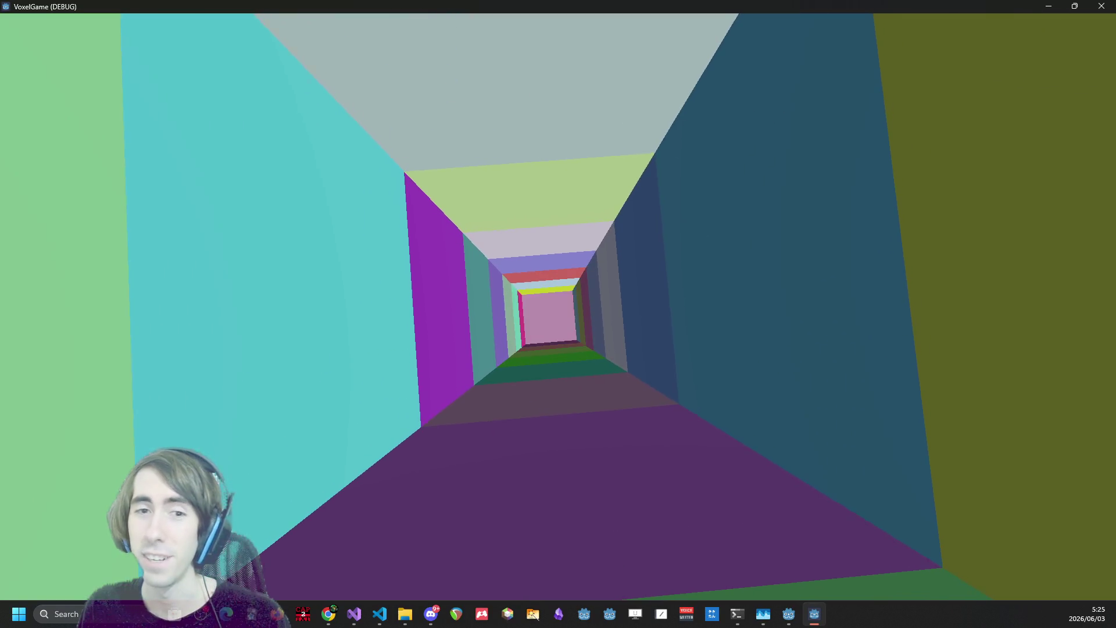
key(w)
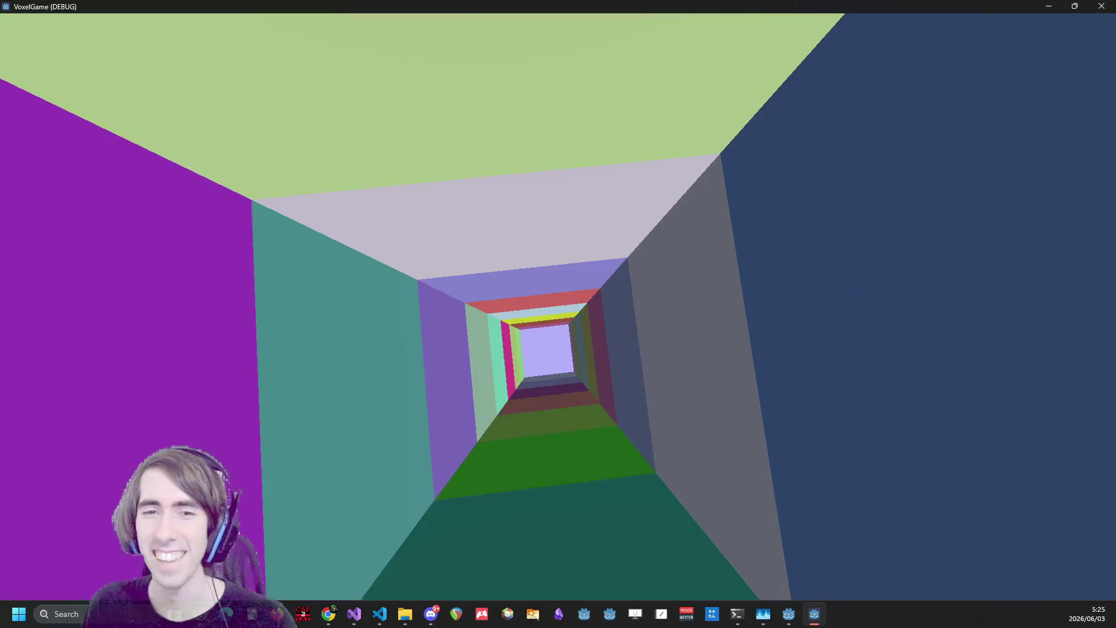
key(w)
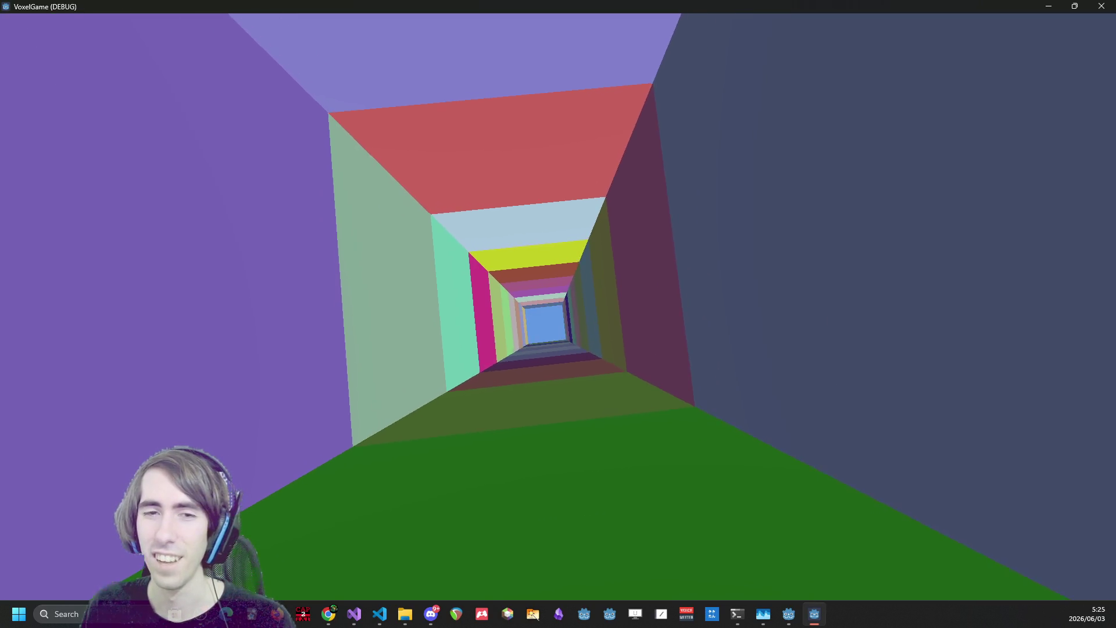
key(w)
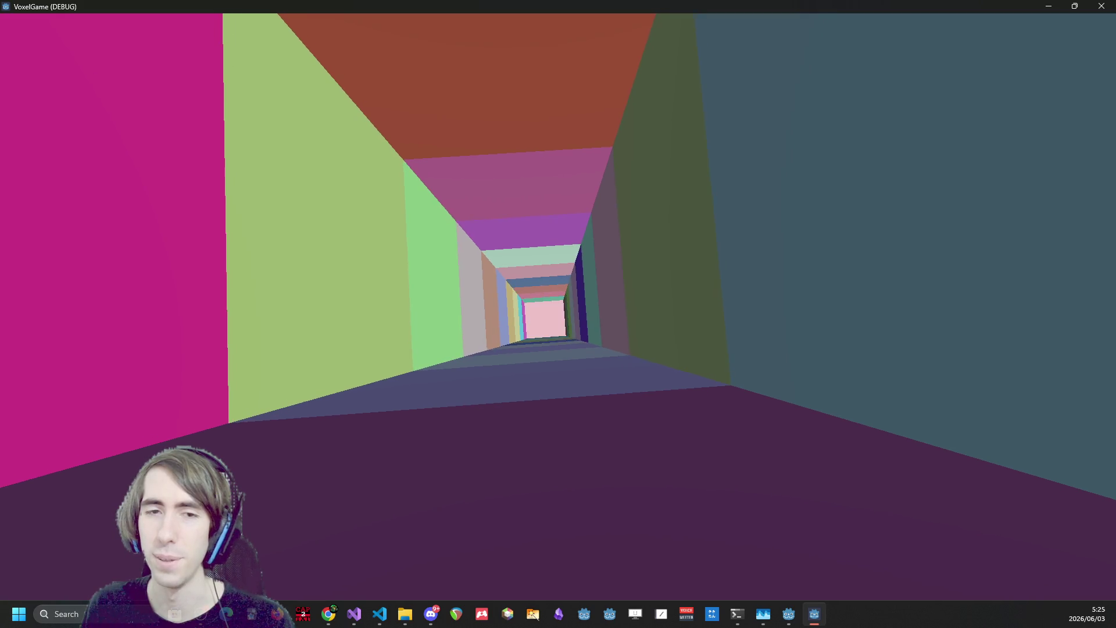
key(w)
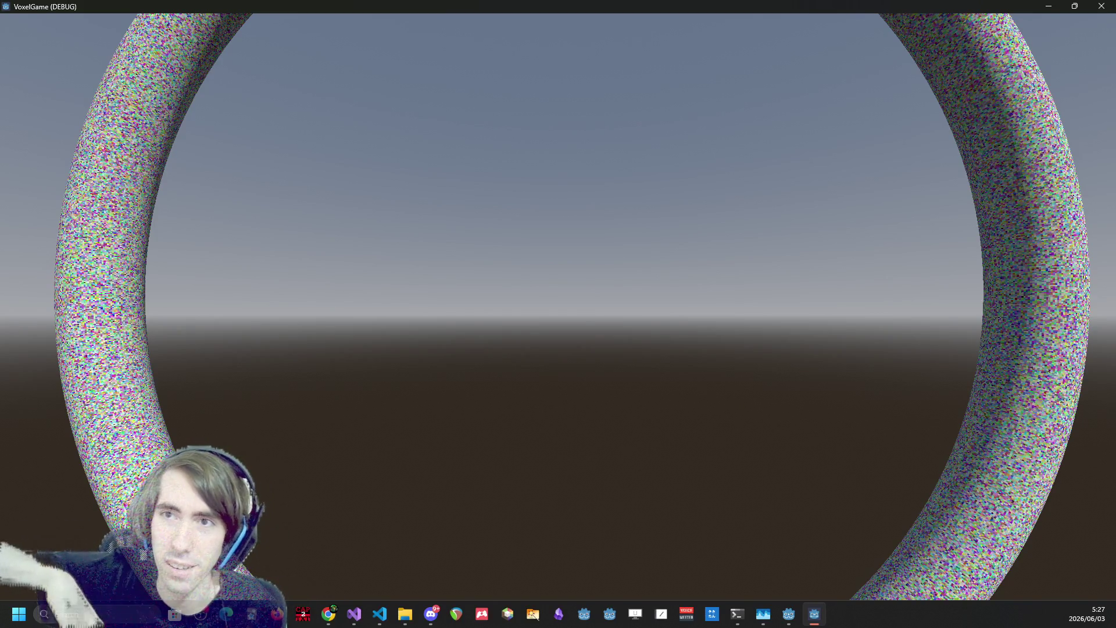
- Pull back to see the torus's top arc, then fly forward toward the ring
key(s)
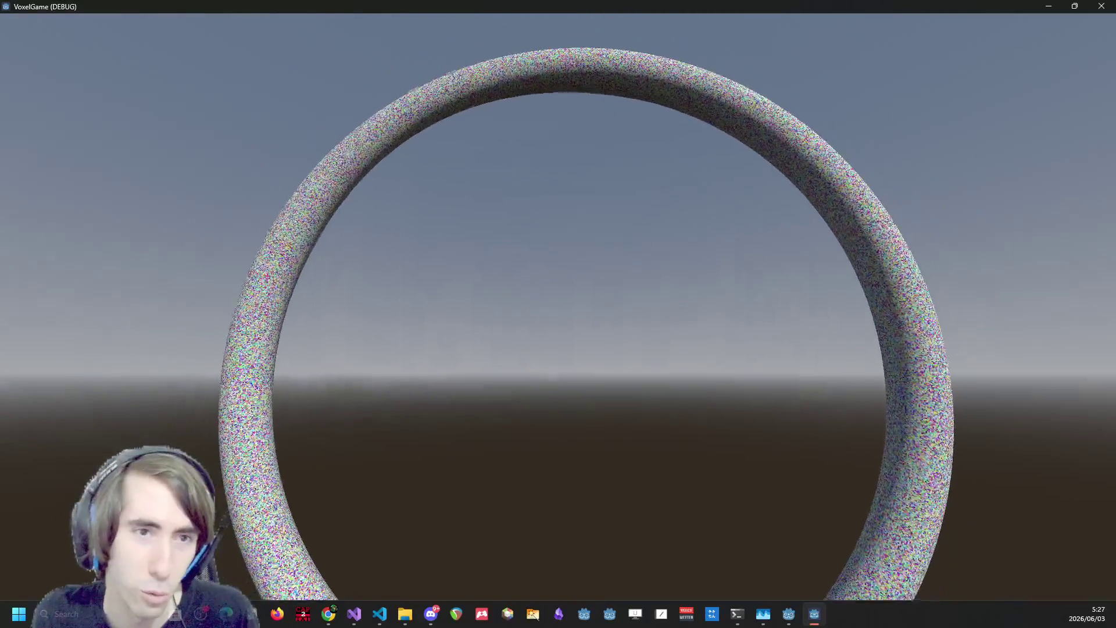
key(w)
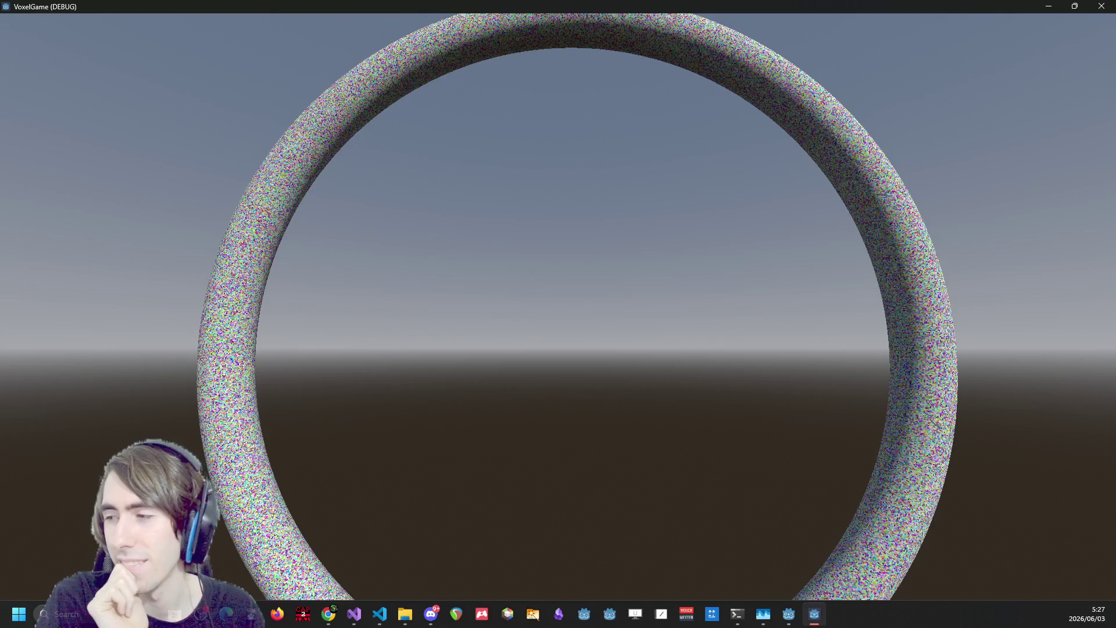
key(w)
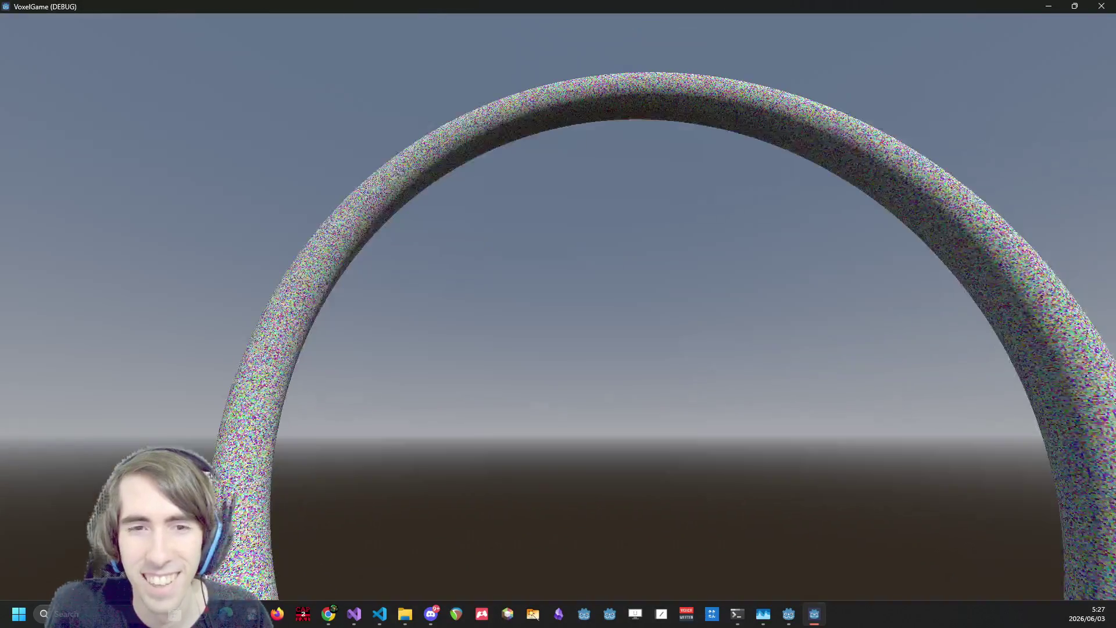
- Fly closer to the ring, then return to the editor with the spectator camera selected
key(w)
key(alt+Tab)
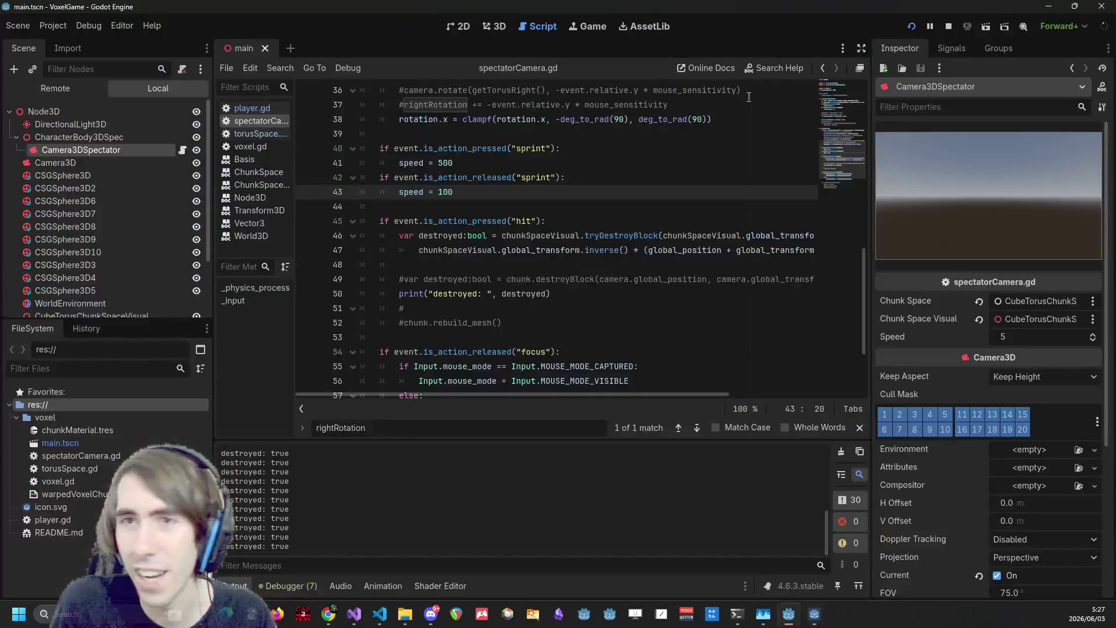
scroll(54, 238, down, 3)
scroll(58, 256, down, 2)
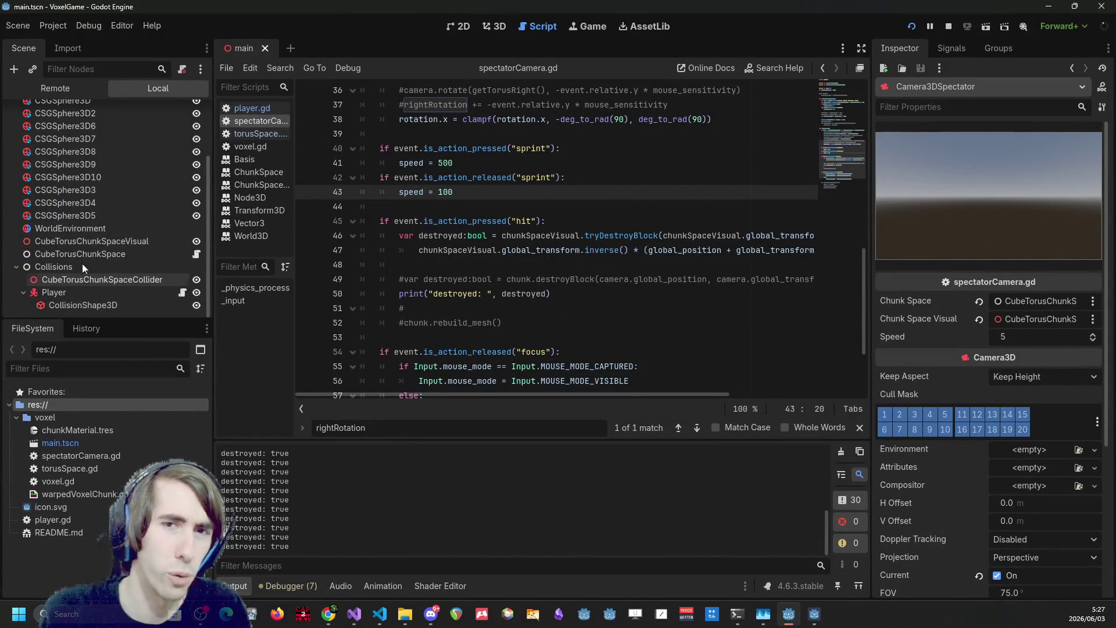
scroll(65, 179, up, 3)
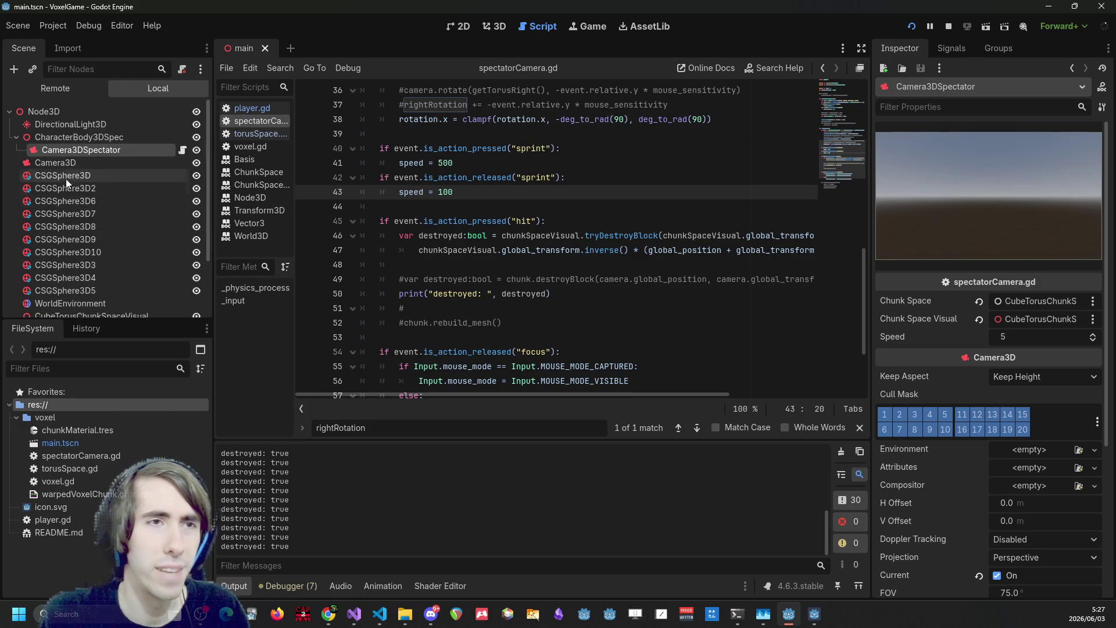
click(183, 151)
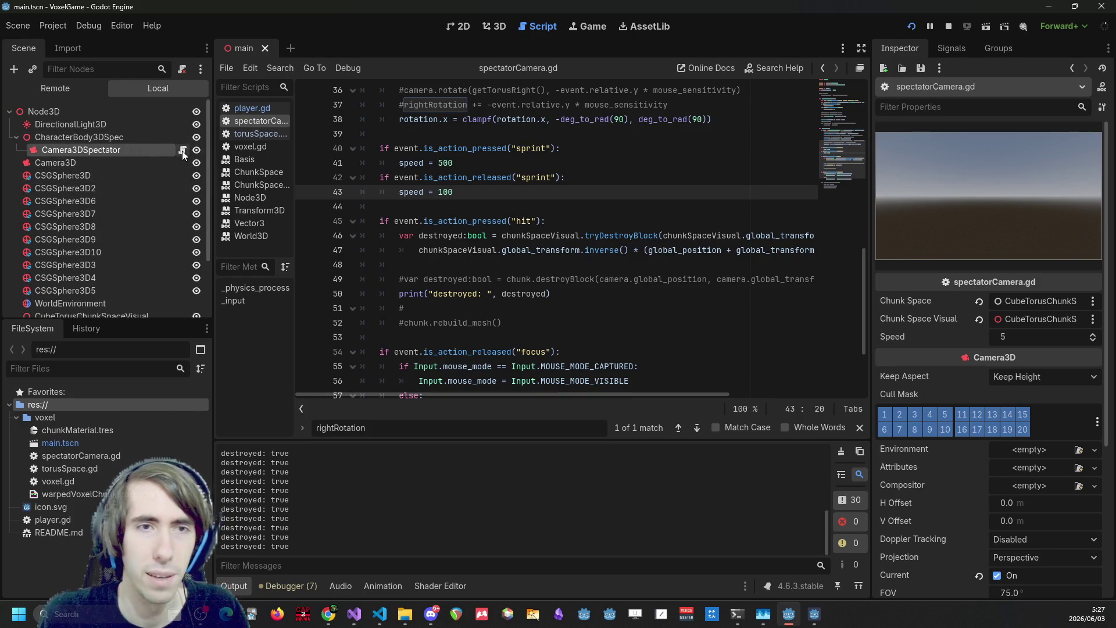
click(128, 146)
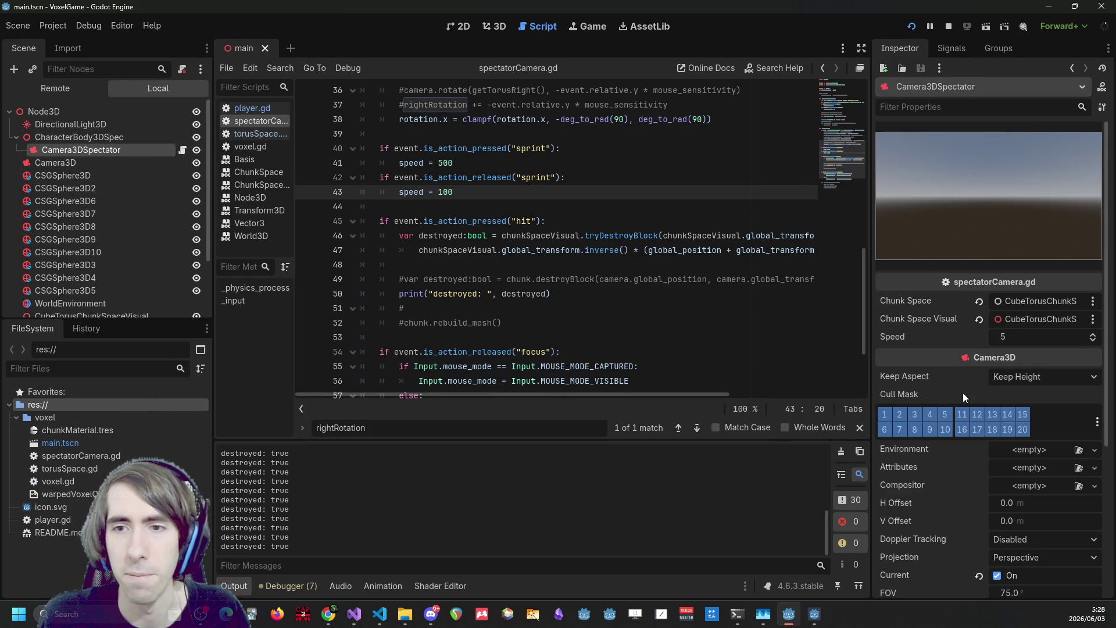
scroll(534, 311, up, 12)
click(536, 172)
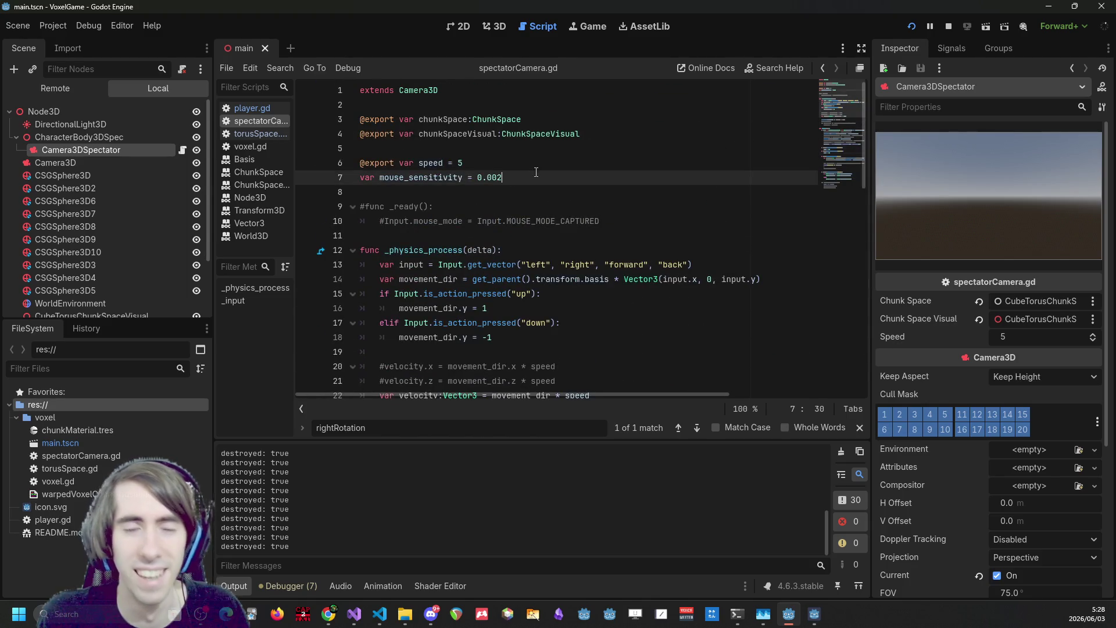
key(Return)
key(Return)
text(@export var use:)
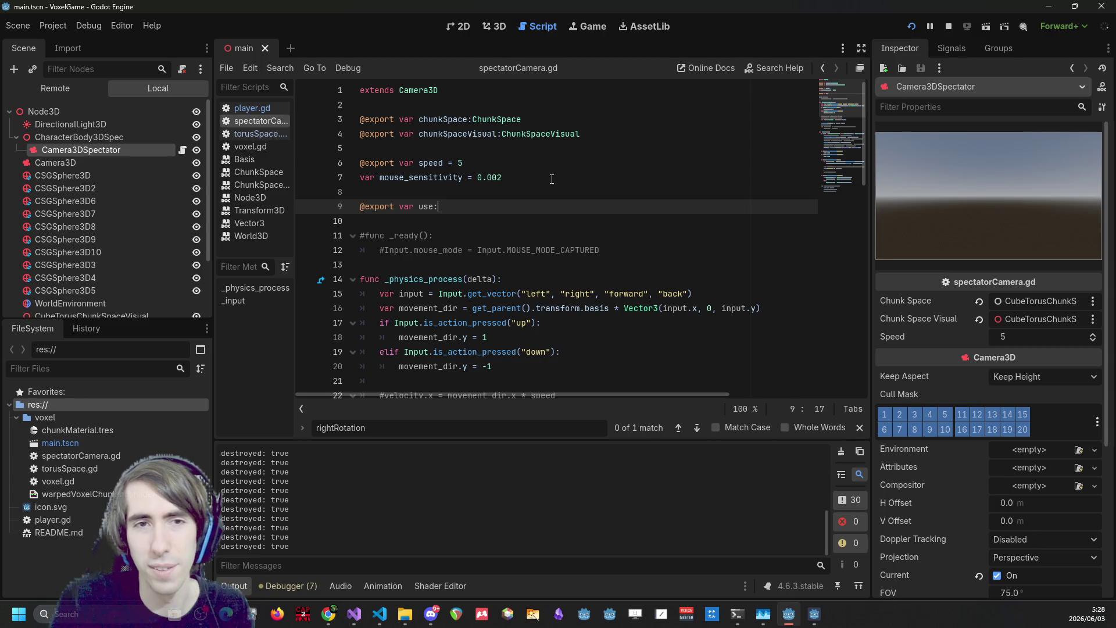
text(bool = false)
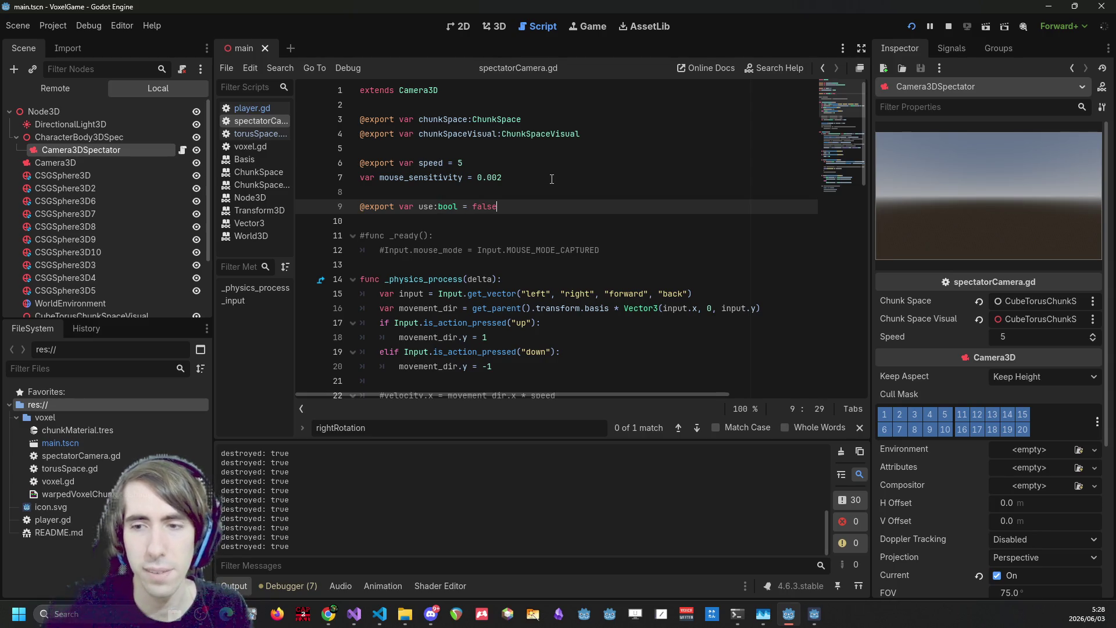
click(998, 593)
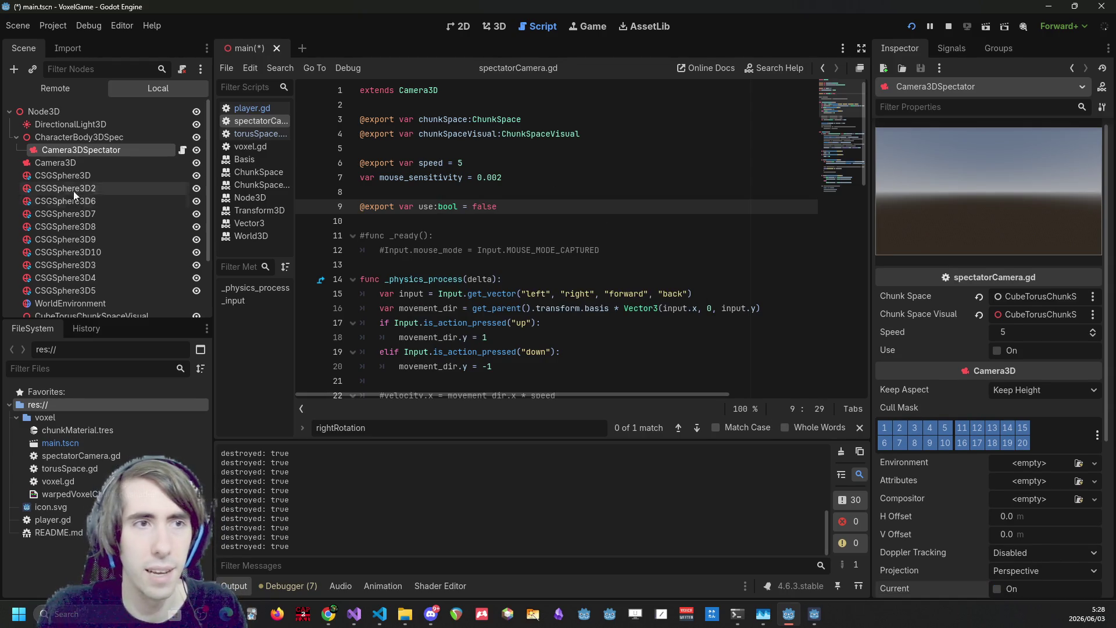
scroll(78, 180, down, 3)
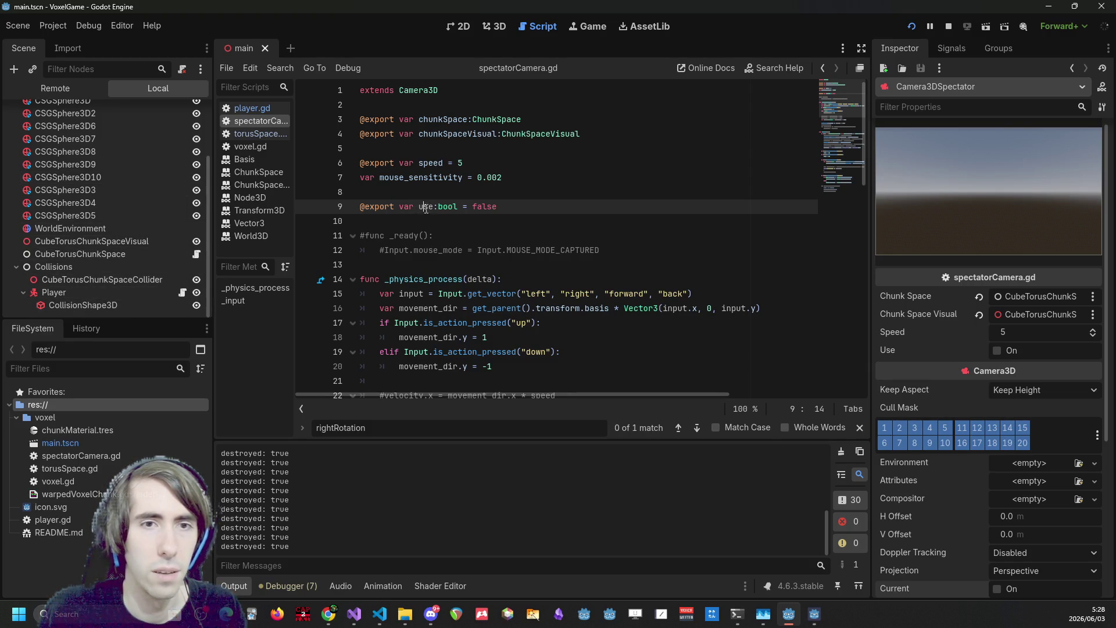
- Uncomment the _ready function and open a blank line at its start
click(390, 264)
drag(307, 251, 306, 239)
key(ctrl+k)
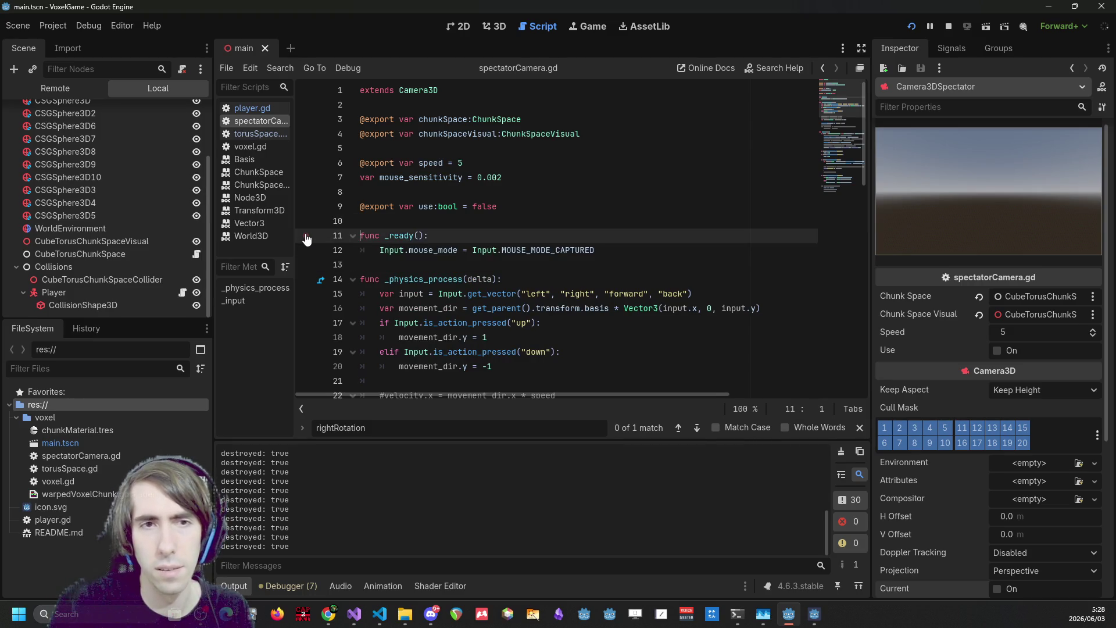
key(Return)
key(Return)
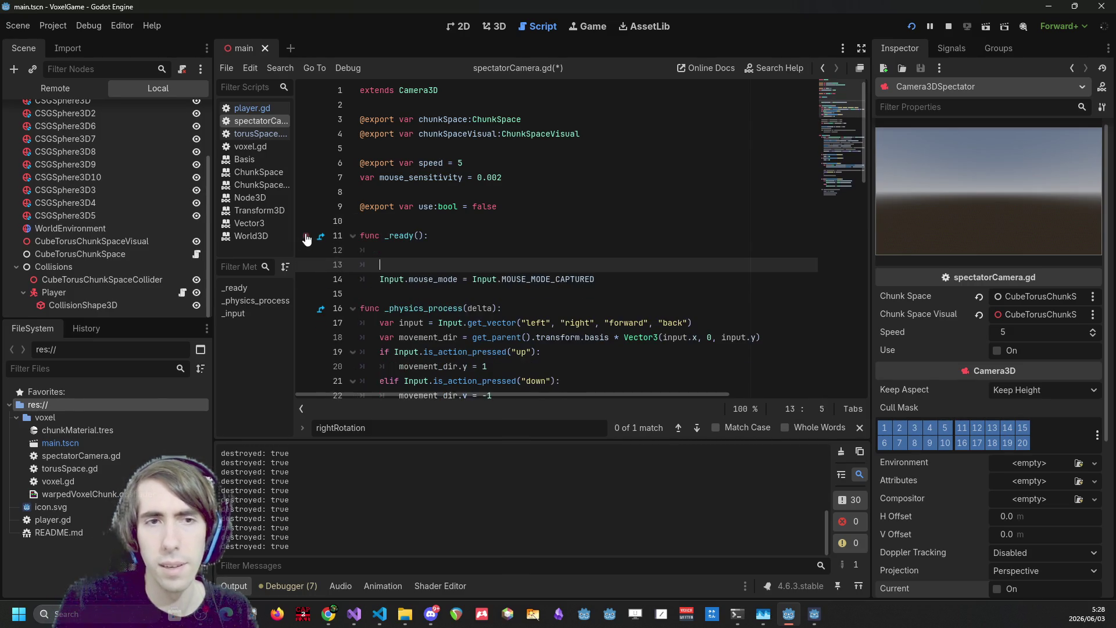
key(BackSpace)
key(Up)
- Wrap _ready's body in 'if use:' with current = true and the mouse capture, then save
text(if use)
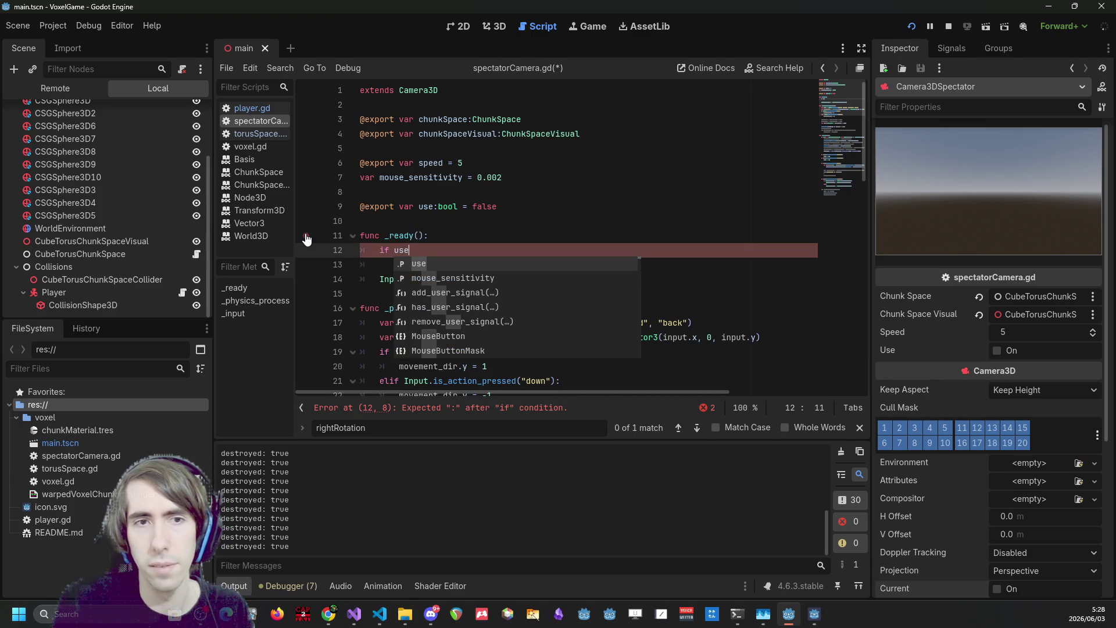
text(:)
key(Return)
key(Down)
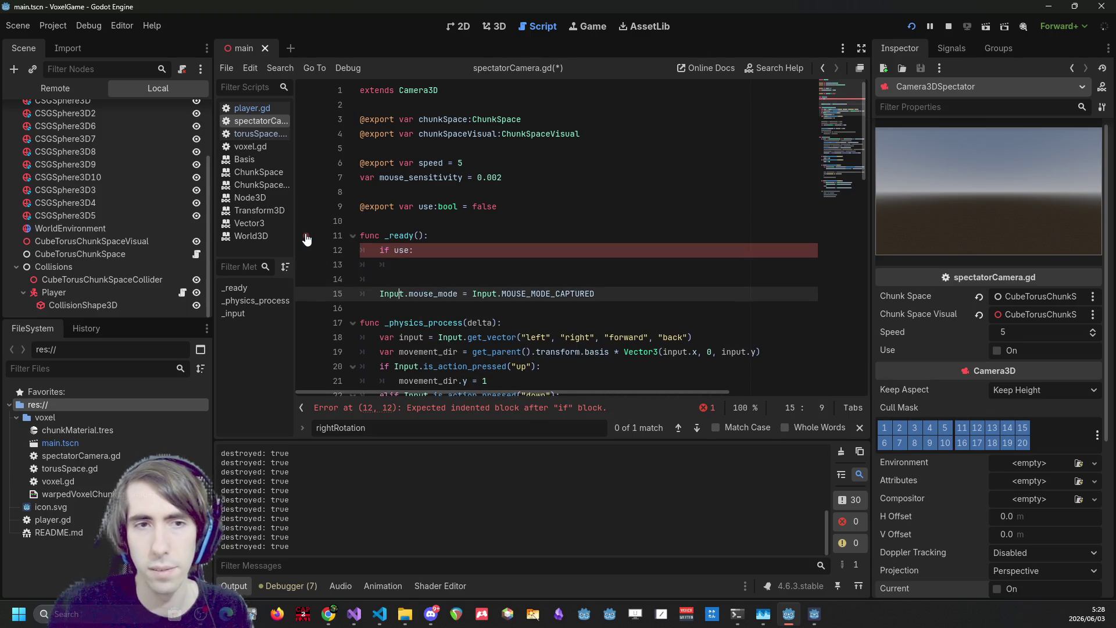
key(Delete)
key(Up)
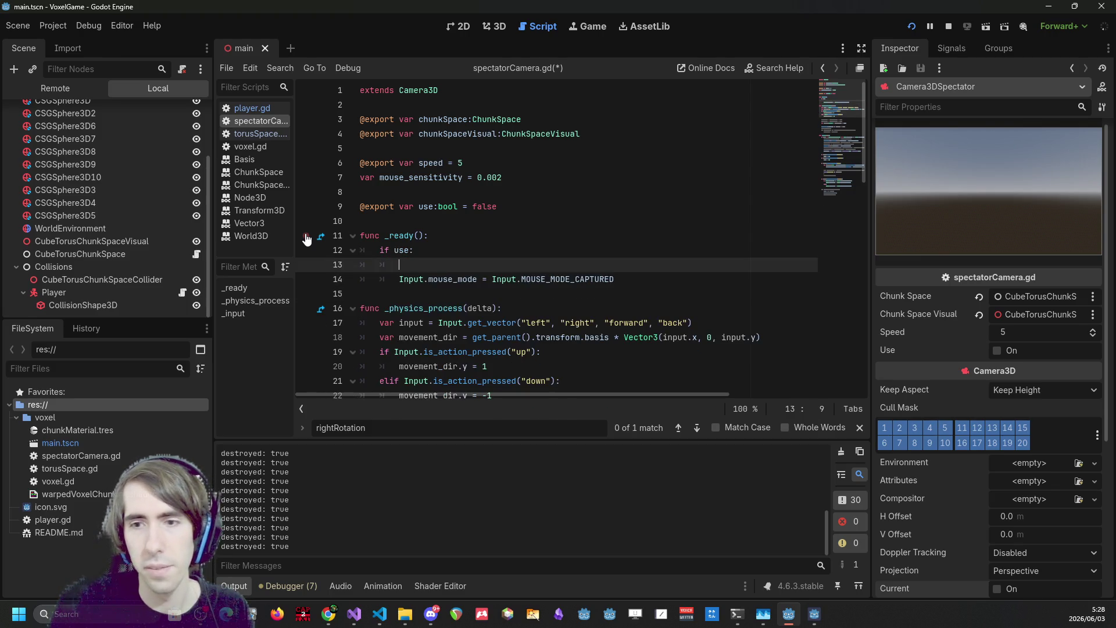
text(current = )
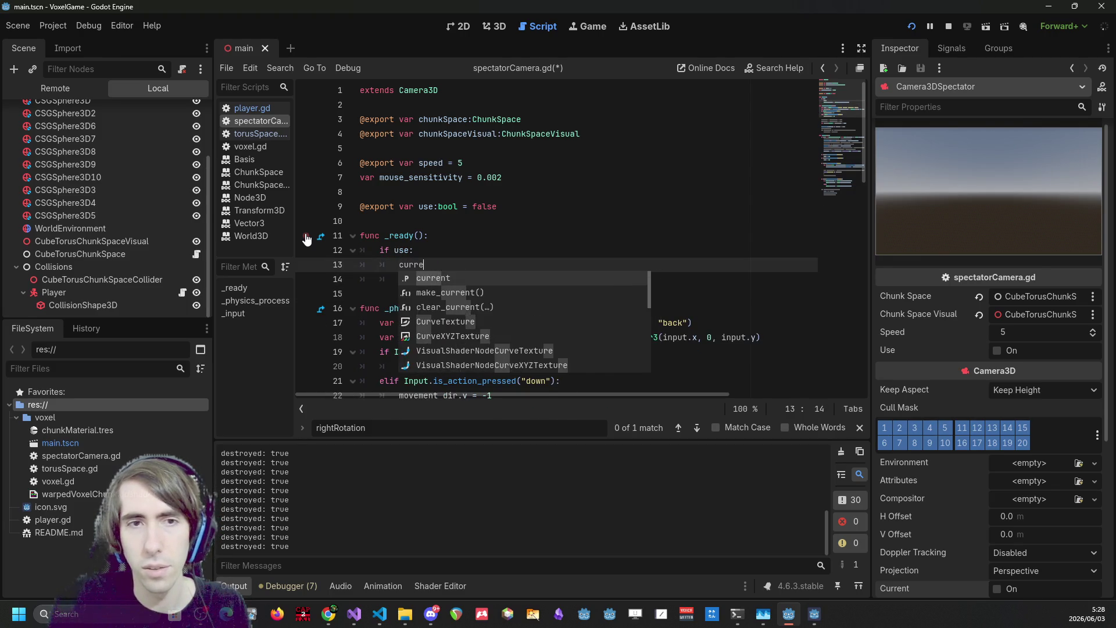
text(true)
key(ctrl+s)
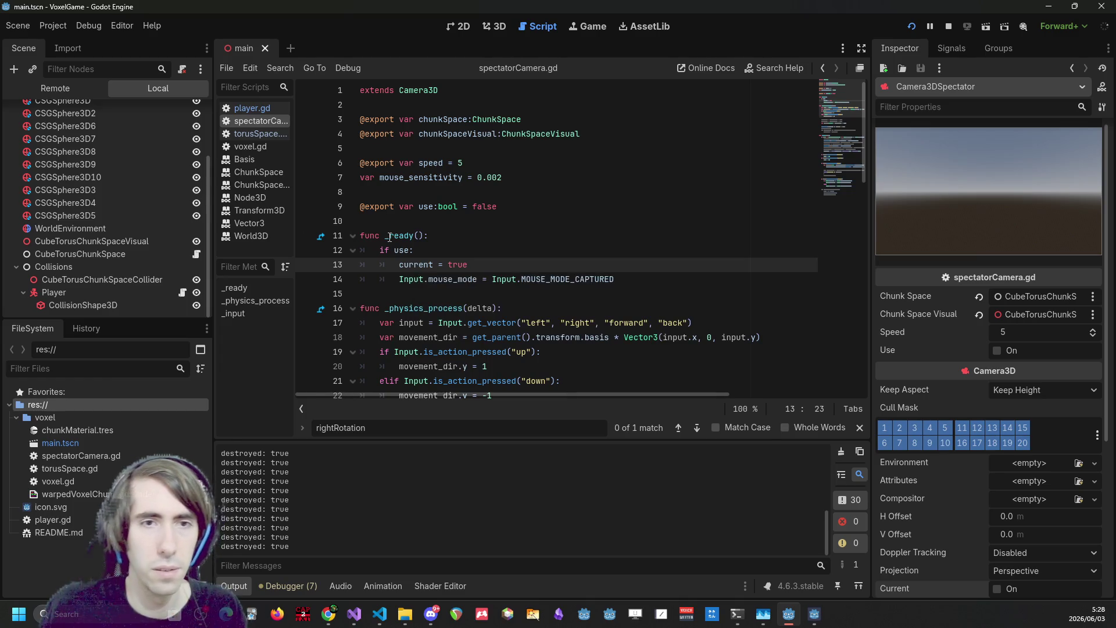
- Copy the 'if use' block and open the Player node's player.gd script
key(shift+Up)
key(shift+Home)
key(ctrl+c)
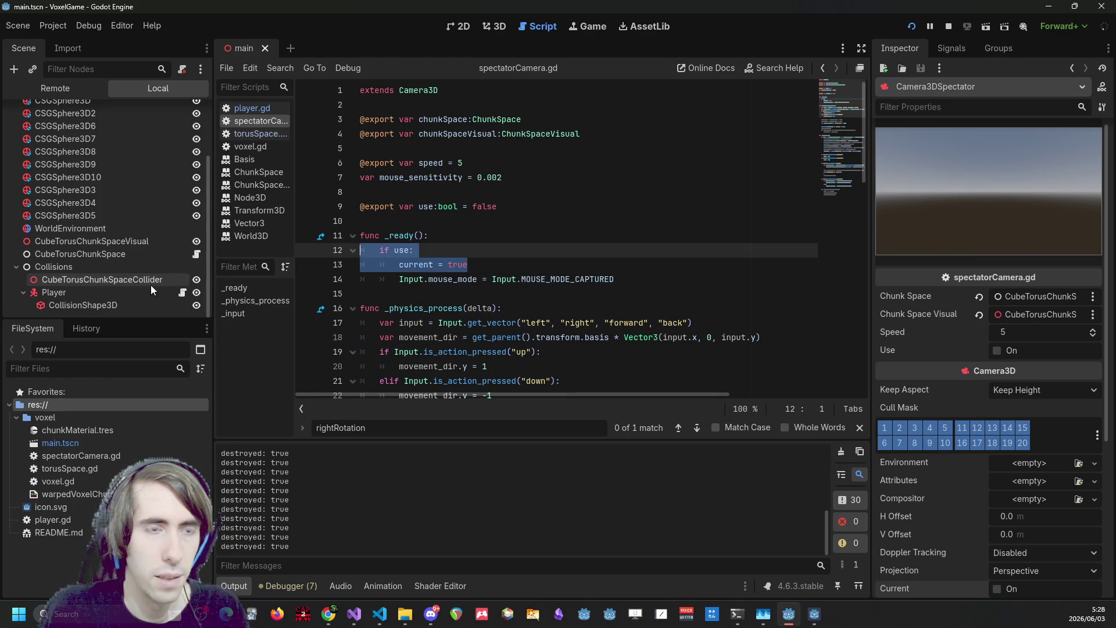
click(143, 292)
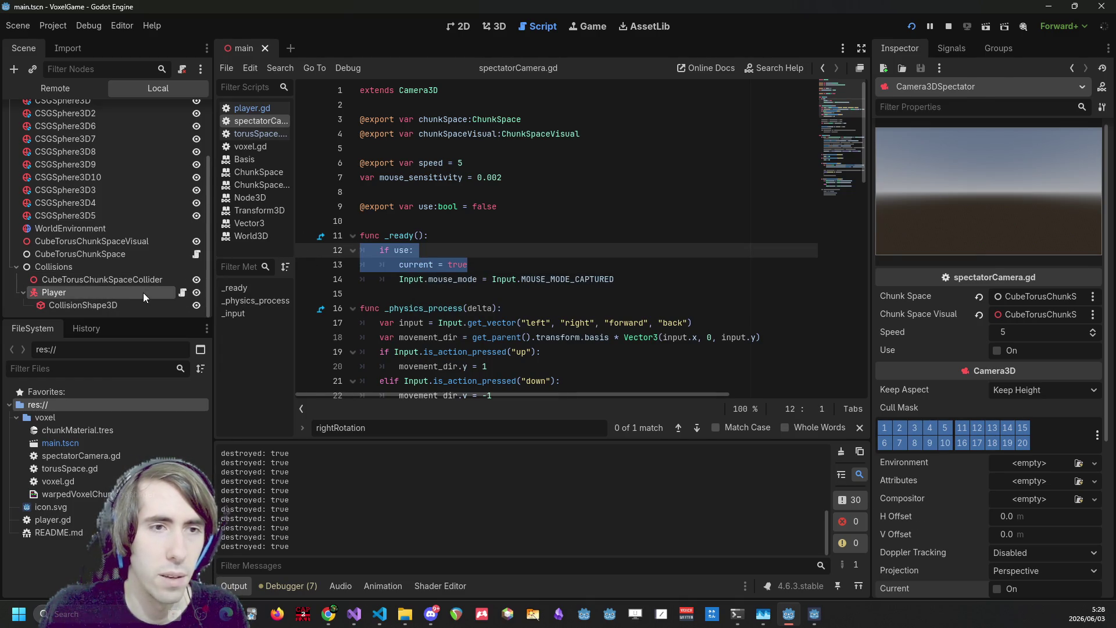
click(182, 292)
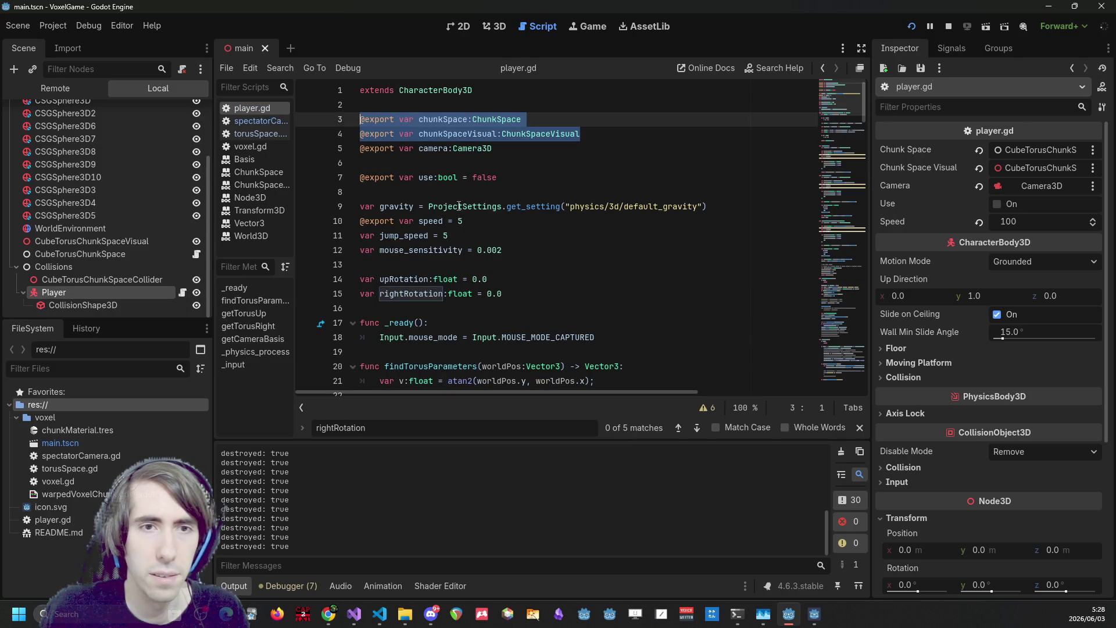
- Paste the 'if use' block into player.gd's _ready, indent the mouse capture line, and save
scroll(494, 201, down, 3)
click(556, 191)
key(Return)
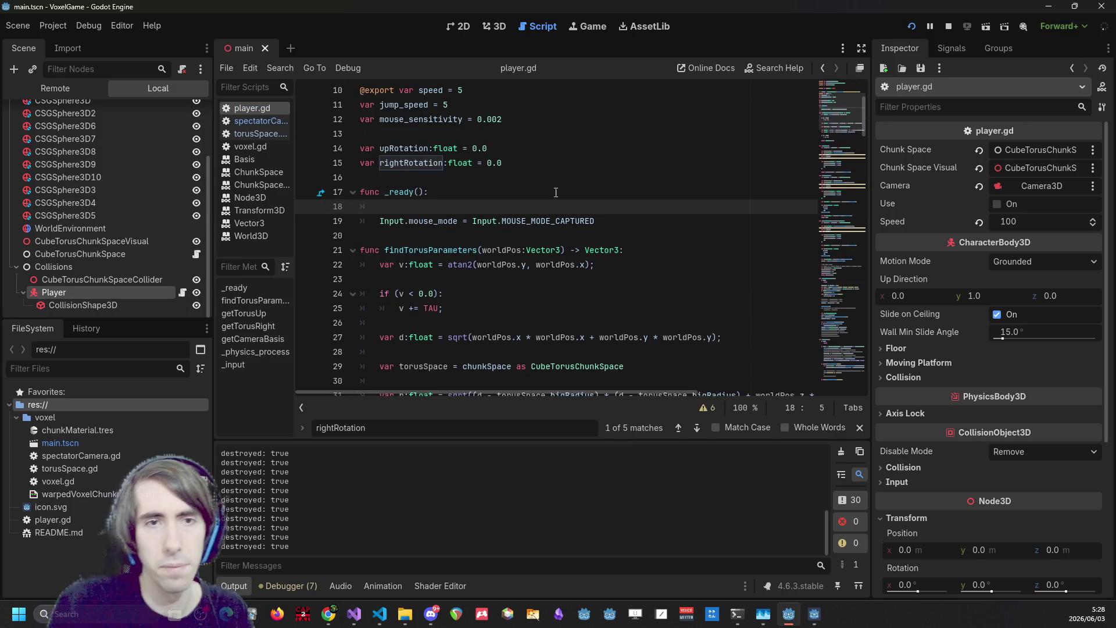
key(ctrl+v)
key(shift+Down)
key(Tab)
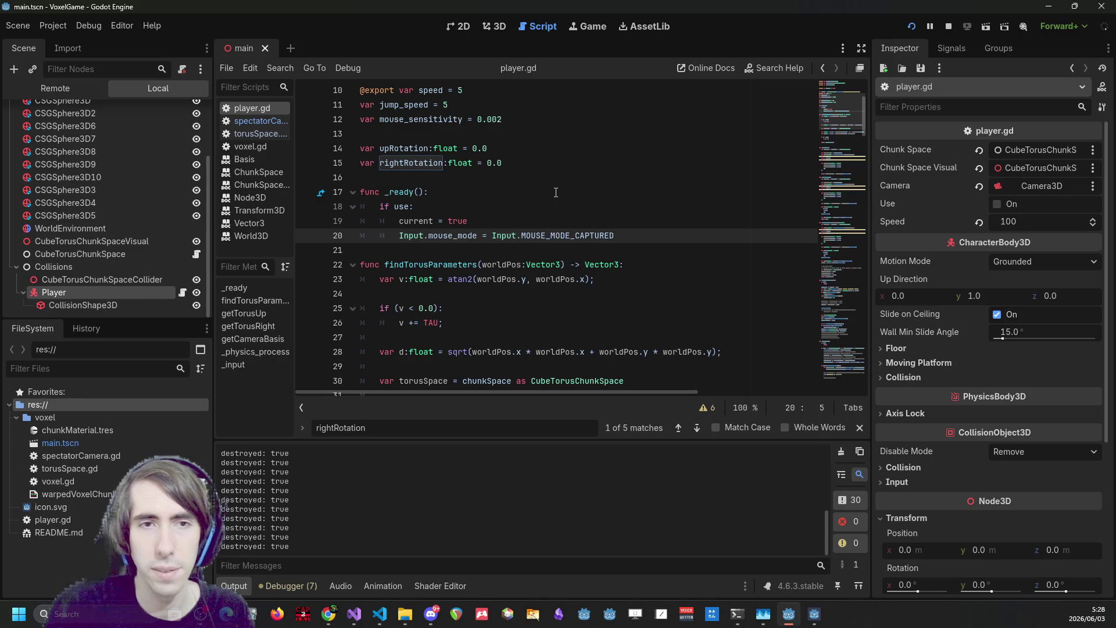
key(Up)
key(ctrl+s)
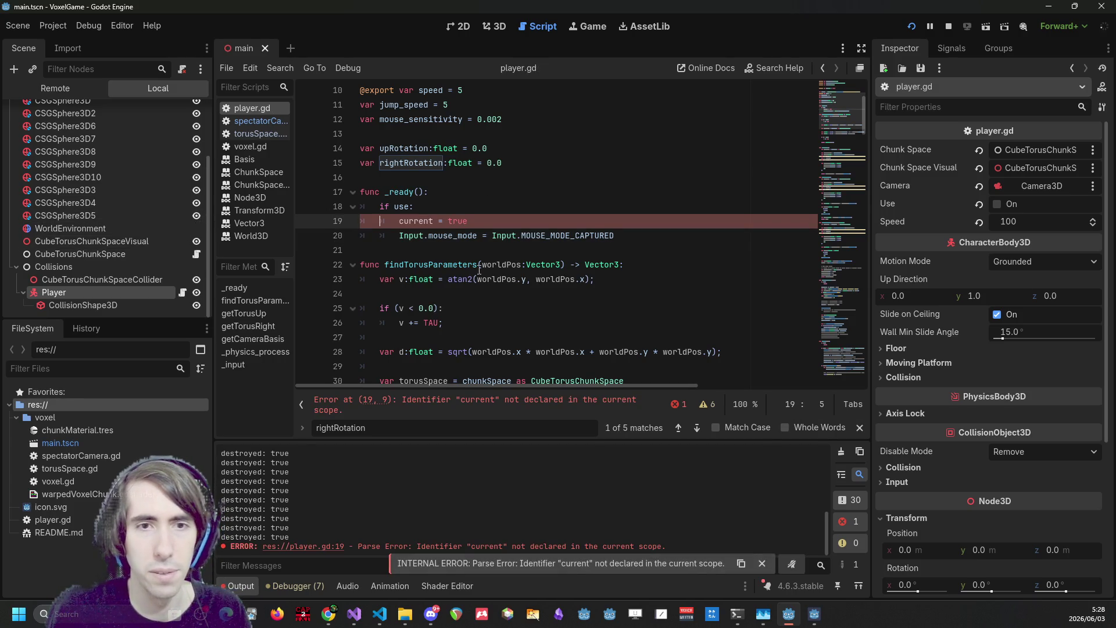
- Fix the parse error by changing current to camera.current and save player.gd
click(409, 220)
key(Left)
text(camera.)
key(ctrl+s)
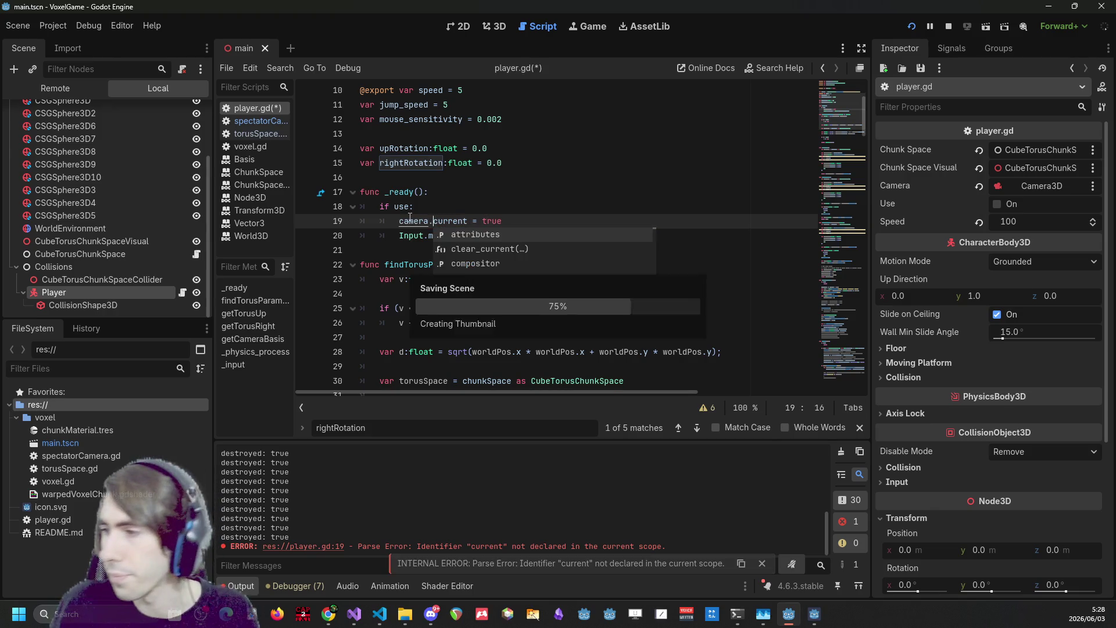
click(478, 181)
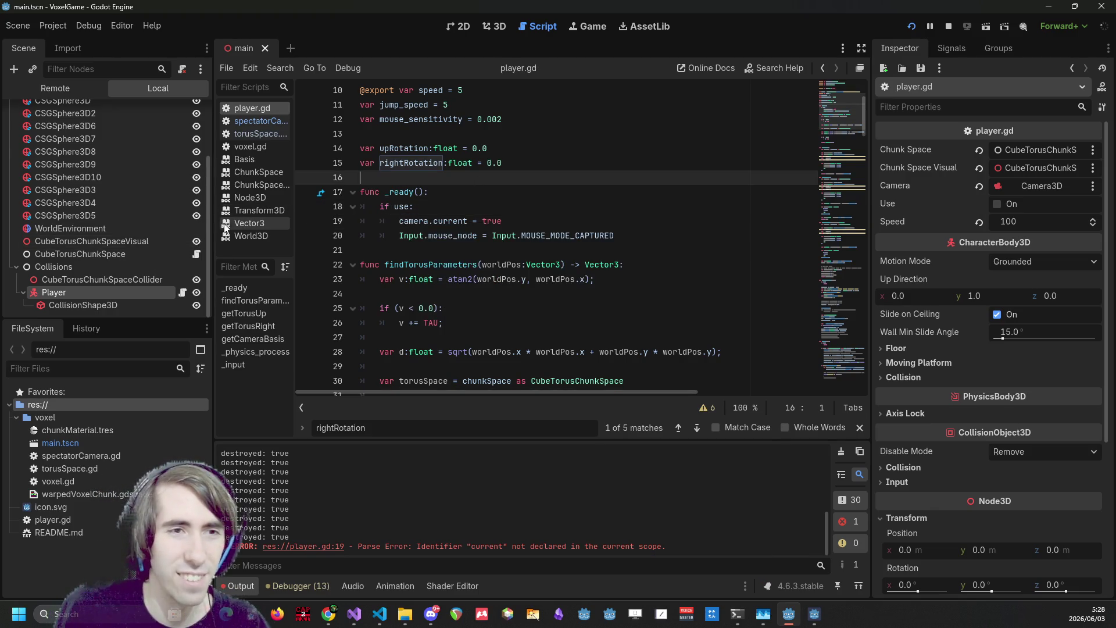
scroll(79, 215, up, 3)
click(182, 149)
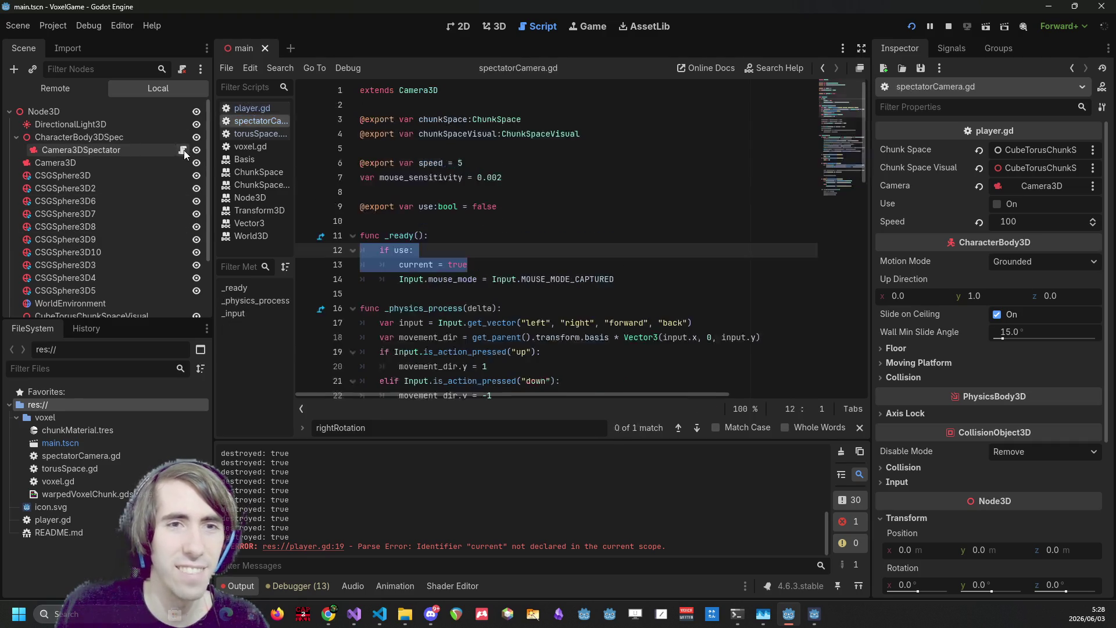
- Insert 'if use' and 'return' lines at the top of _physics_process in spectatorCamera.gd
click(400, 251)
click(561, 304)
key(Return)
key(Return)
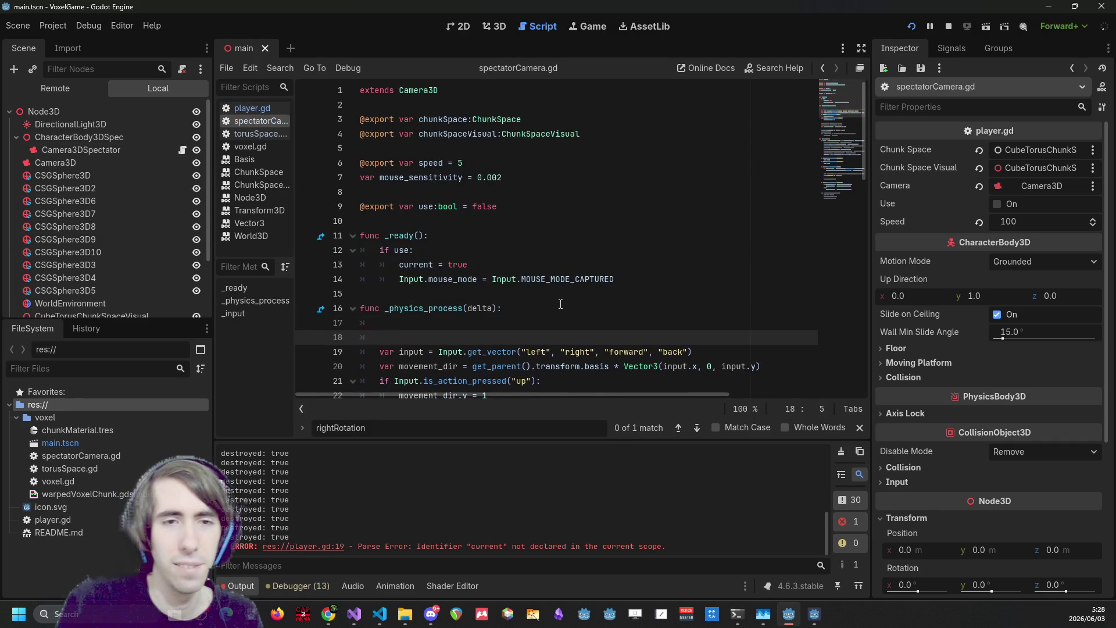
key(Up)
text(if use)
text(return)
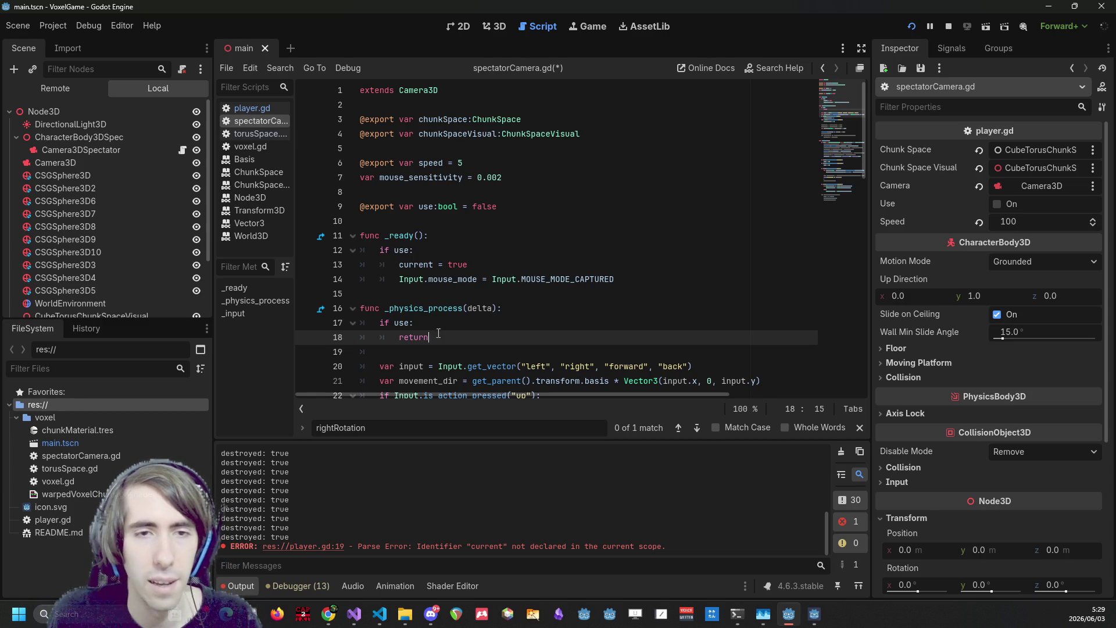
- Insert '!' before use so the guard reads 'if !use: return', then select both guard lines
drag(438, 334, 360, 324)
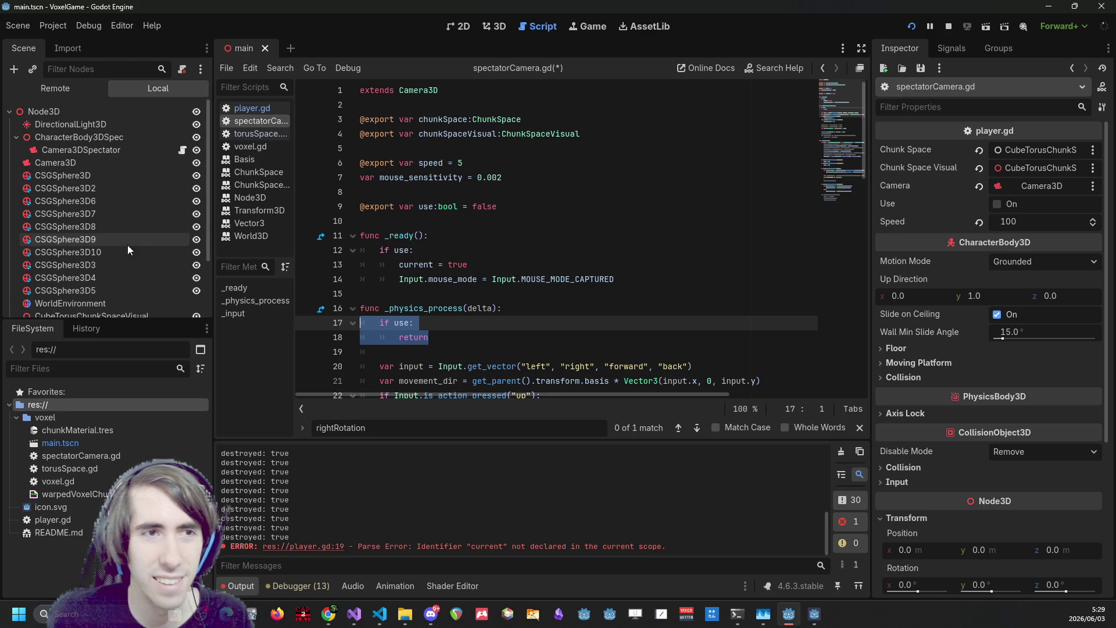
click(396, 323)
text(!)
drag(430, 338, 336, 323)
key(ctrl+c)
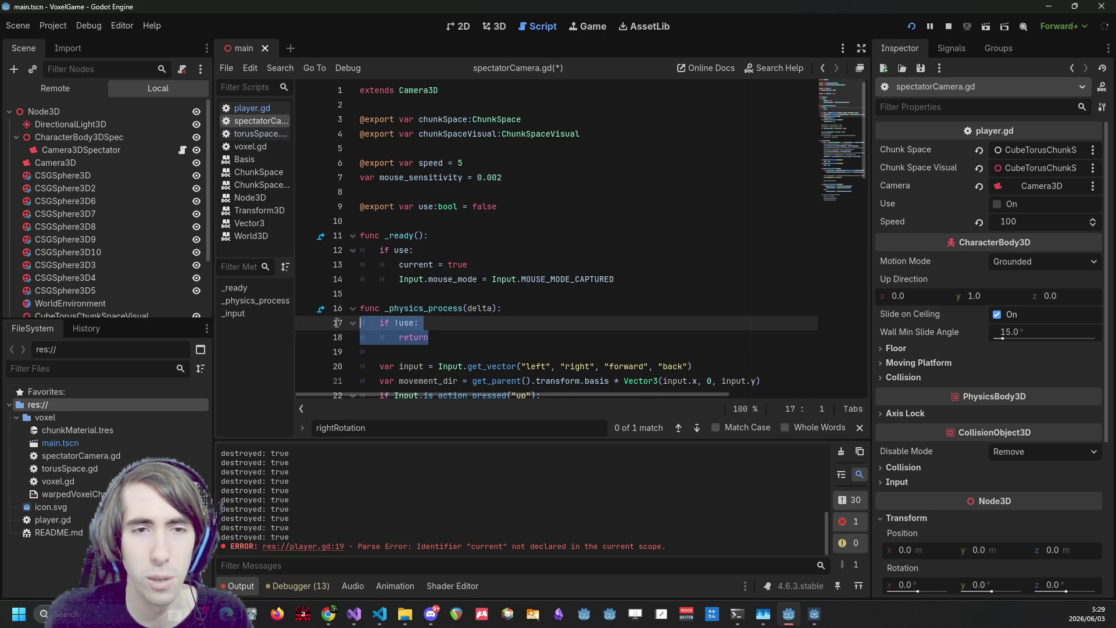
scroll(446, 207, down, 10)
- Paste the early-return guard for use being false into _input and save spectatorCamera.gd
click(469, 166)
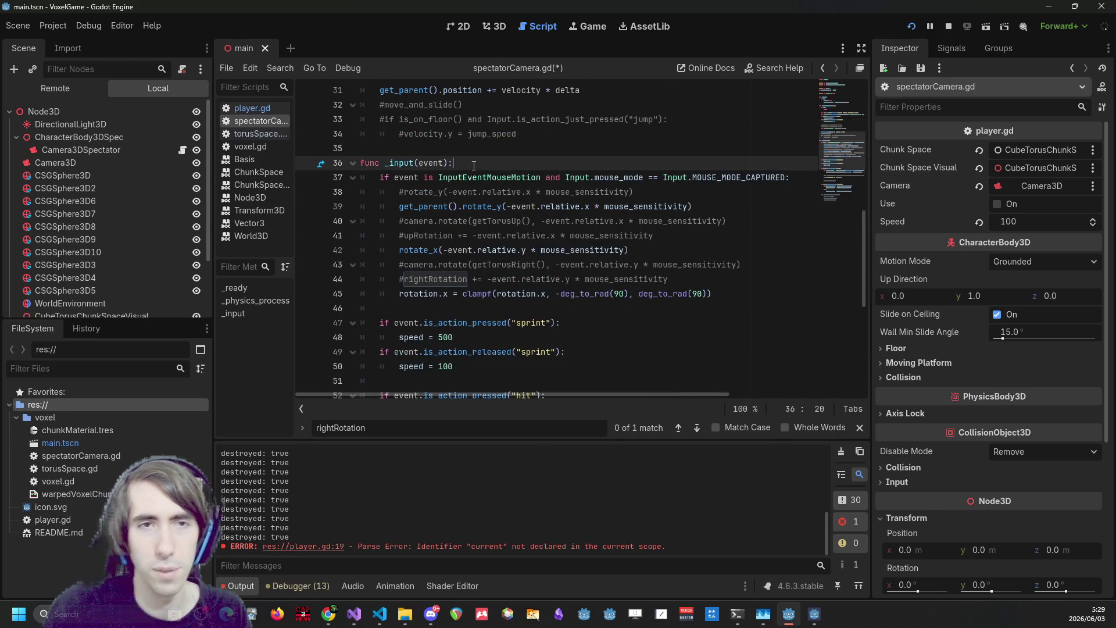
key(Return)
key(ctrl+v)
scroll(480, 201, down, 2)
scroll(480, 201, down, 6)
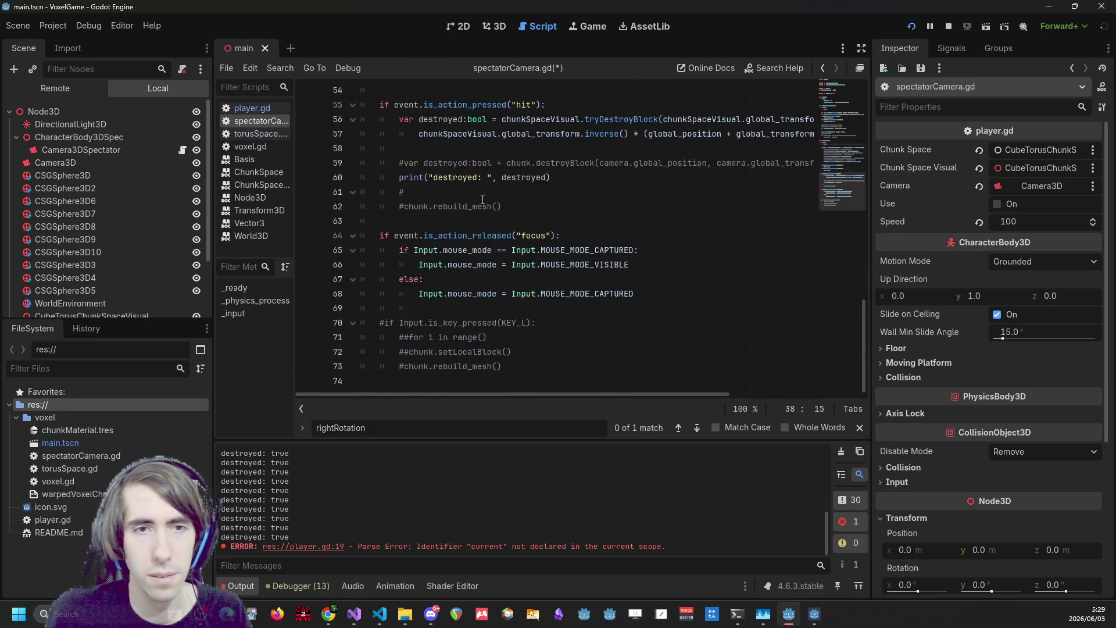
key(ctrl+s)
- Stop the game, enable the Player node's Use option, and relaunch the game
click(944, 24)
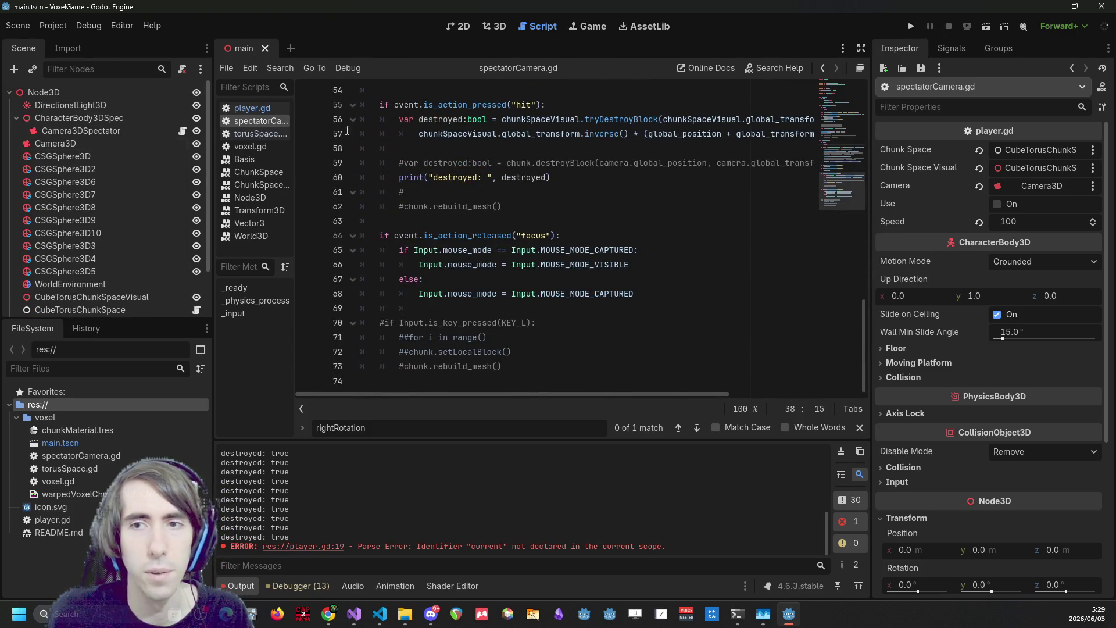
click(105, 119)
click(113, 130)
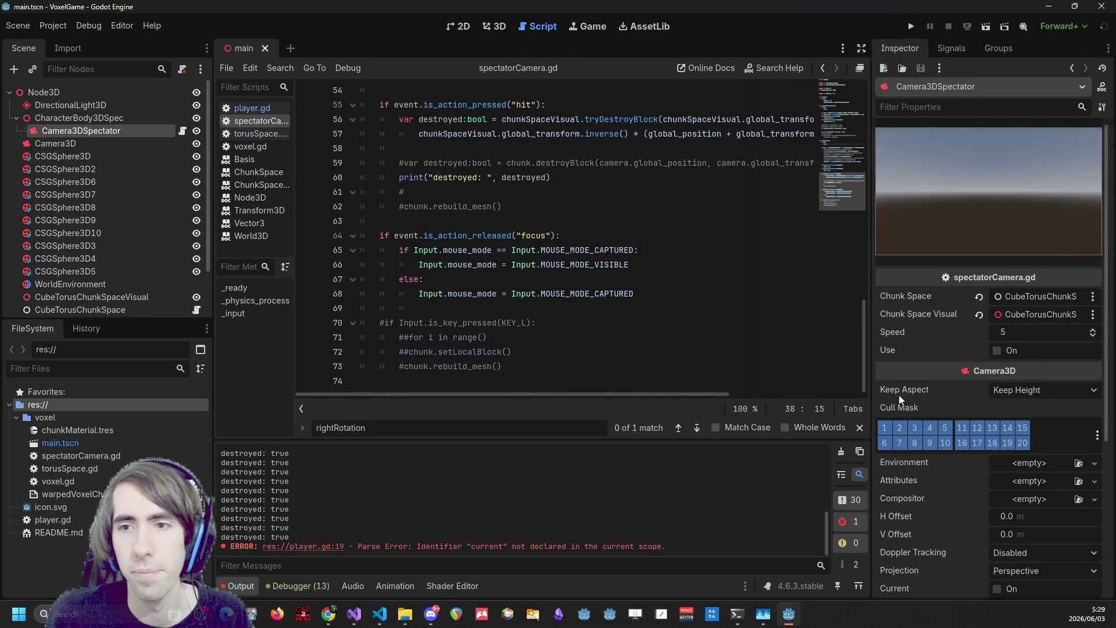
scroll(81, 221, down, 3)
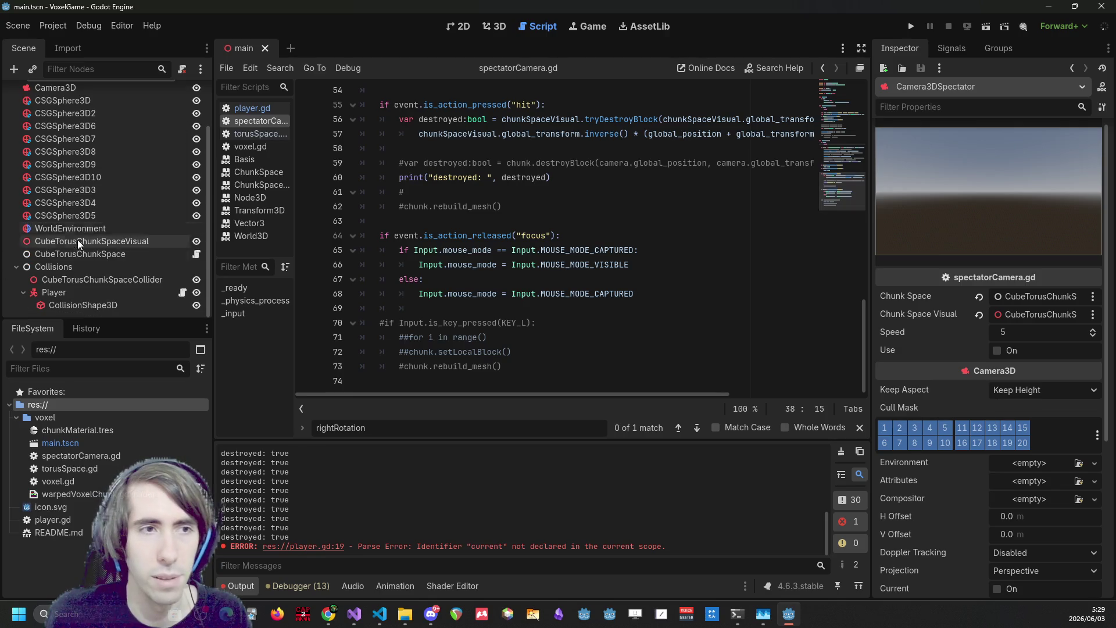
click(78, 295)
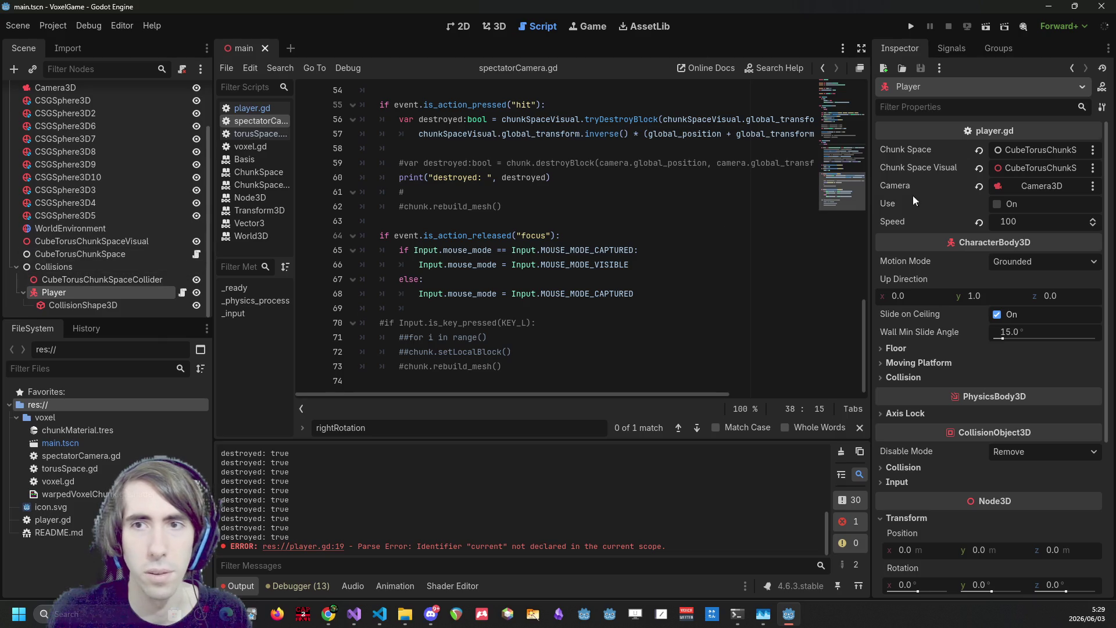
click(1010, 209)
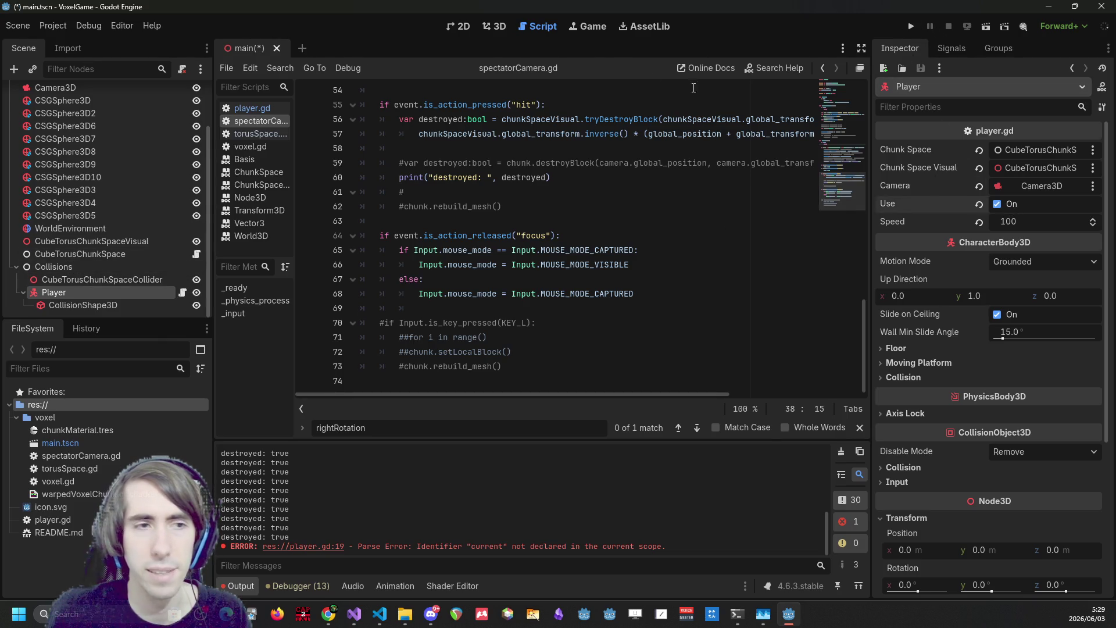
click(65, 91)
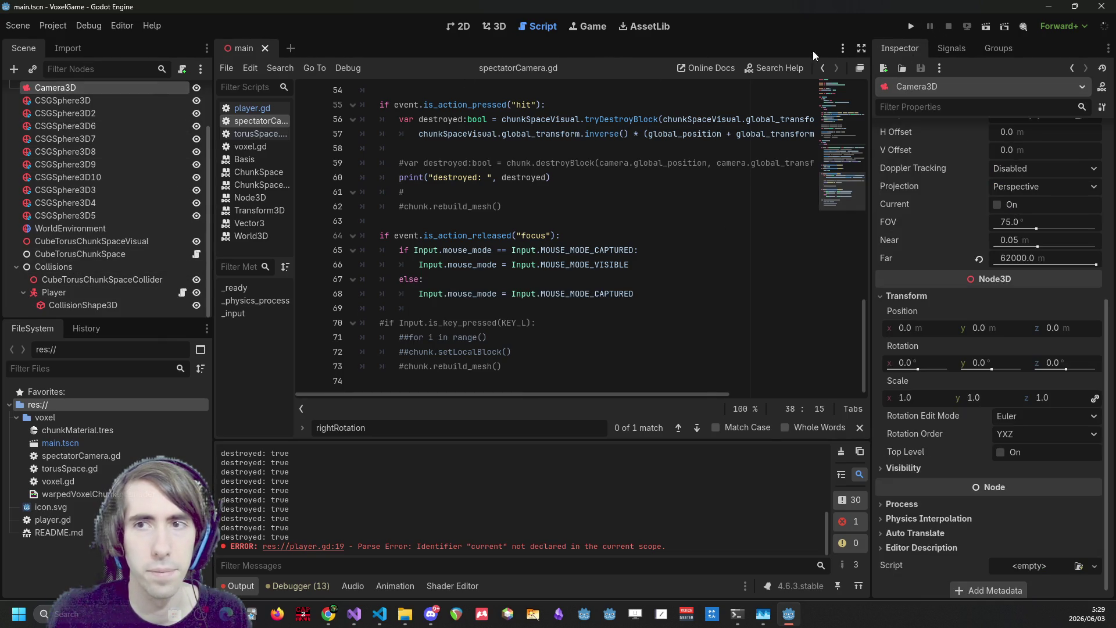
click(908, 29)
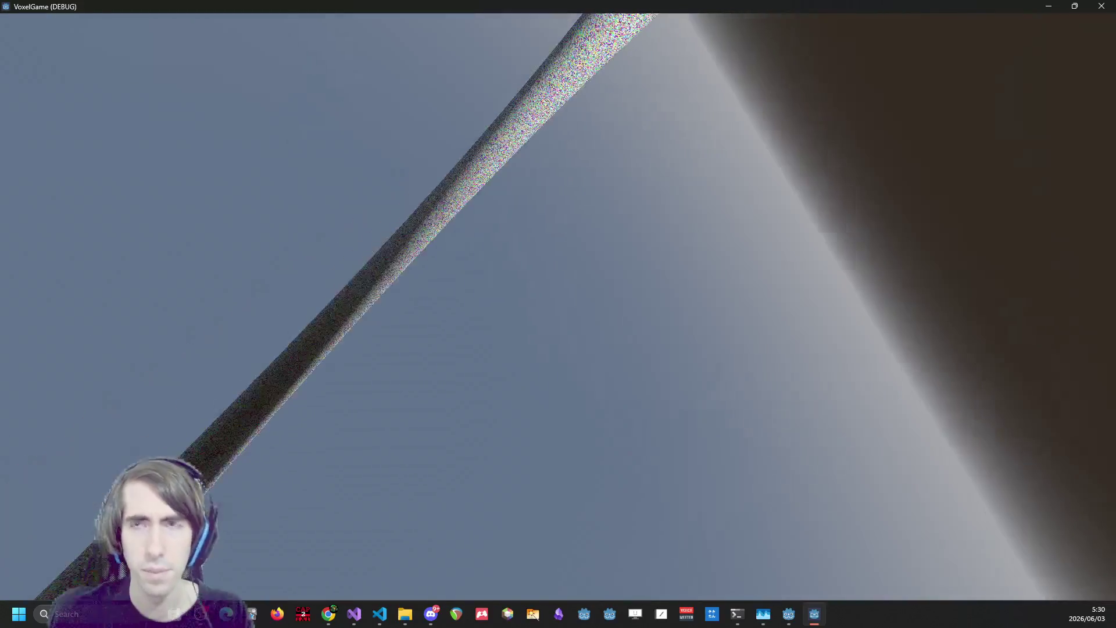
- Close the VoxelGame (DEBUG) window after testing the camera toggle
click(1102, 6)
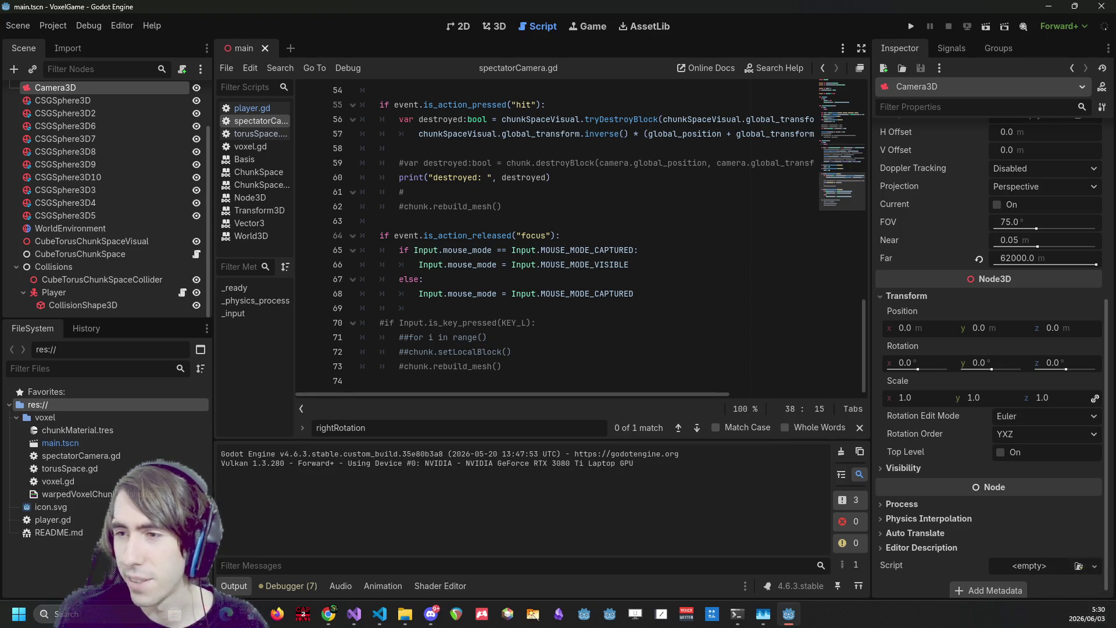
- Switch from Godot to the browser showing the Jamlytics Jam #2 itch.io page
key(alt+Tab)
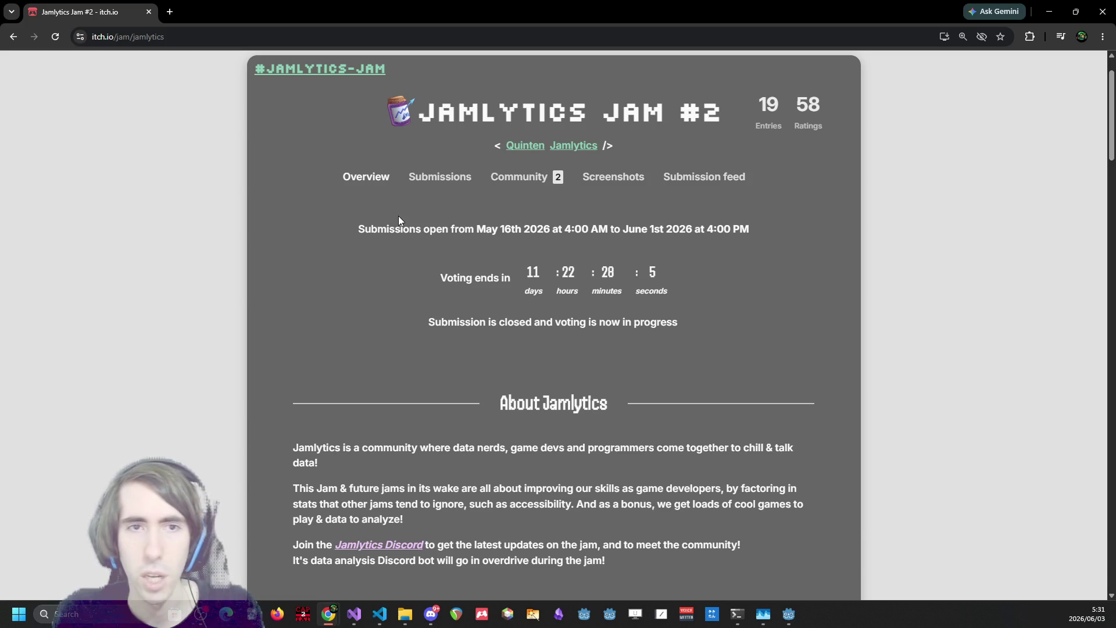
- View the Jamlytics Jam #2 submissions page and scroll through its entries
click(414, 177)
scroll(445, 208, down, 1)
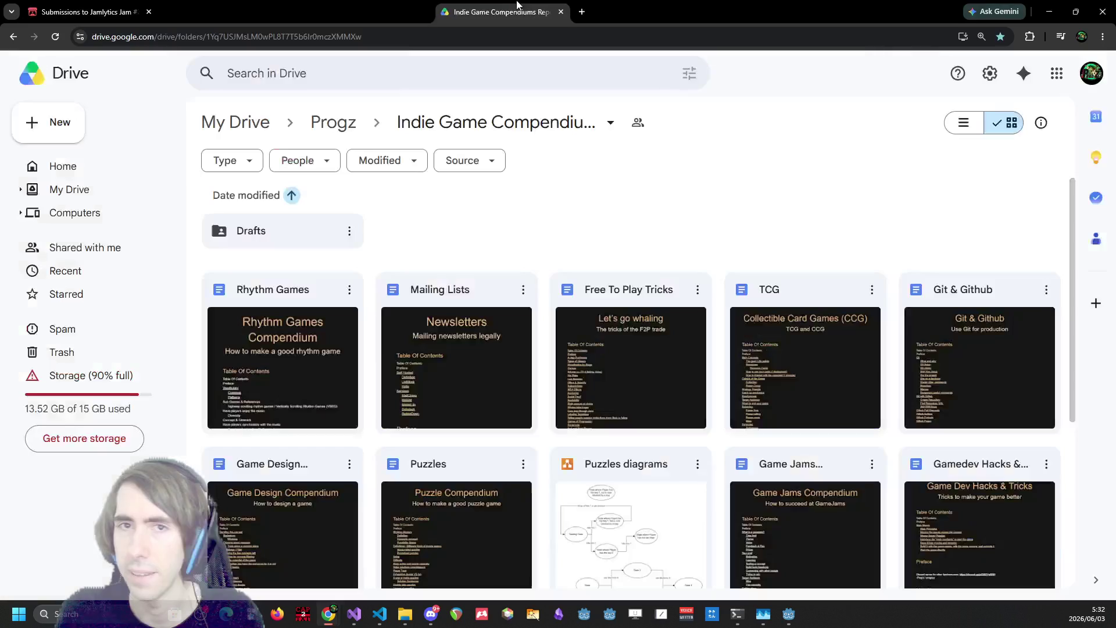
- Browse the compendiums folder and open the Puzzles compendium document
scroll(470, 251, down, 2)
scroll(561, 326, down, 1)
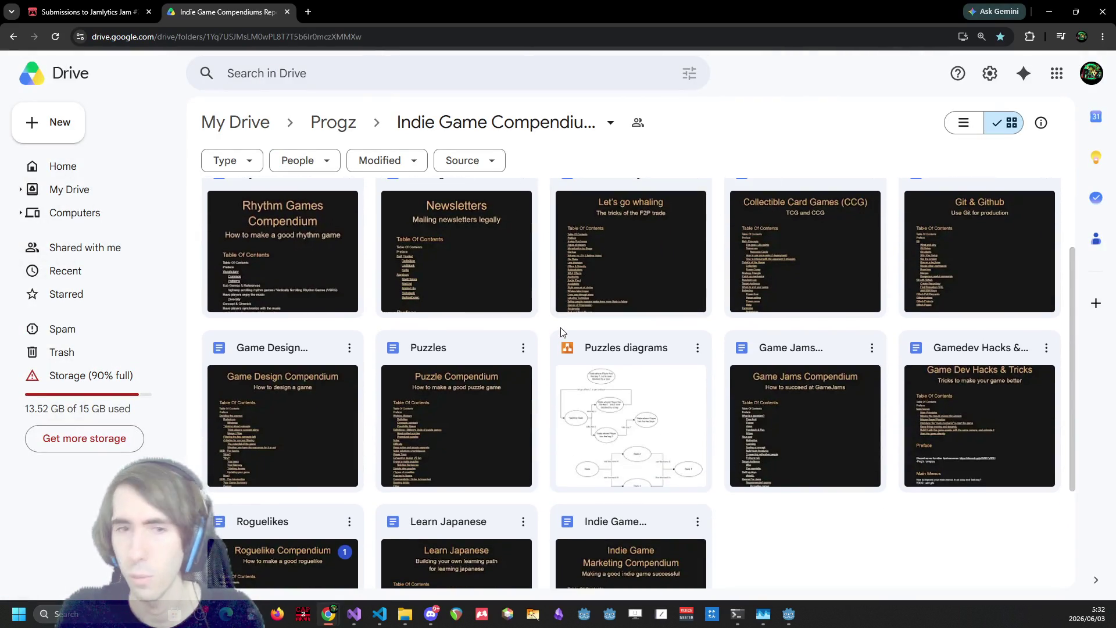
mouse_move(563, 343)
scroll(459, 349, up, 1)
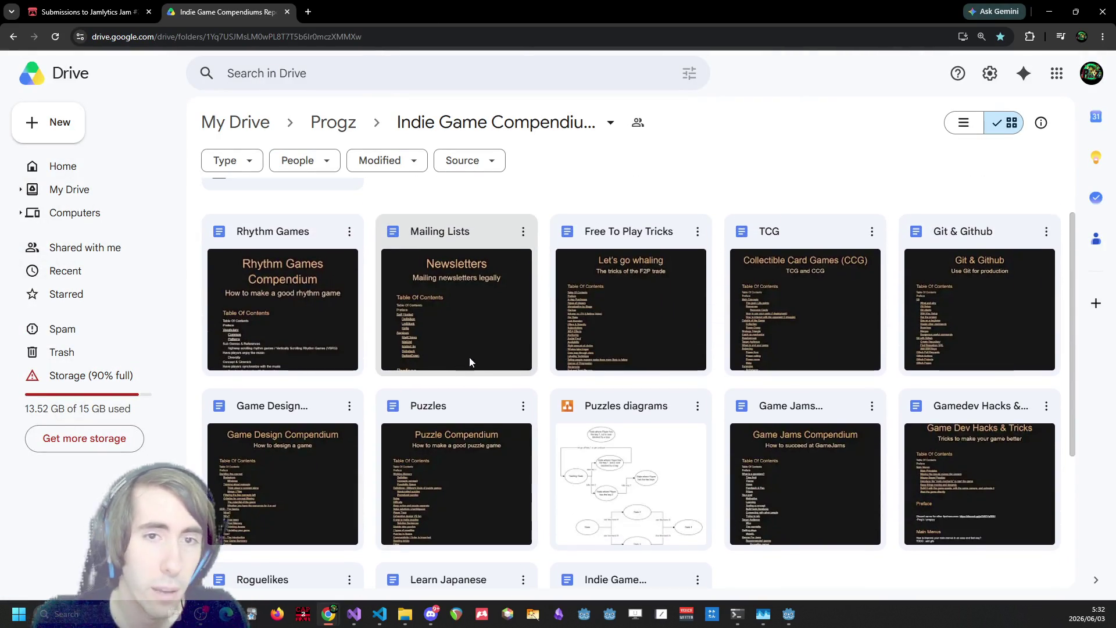
scroll(610, 348, down, 1)
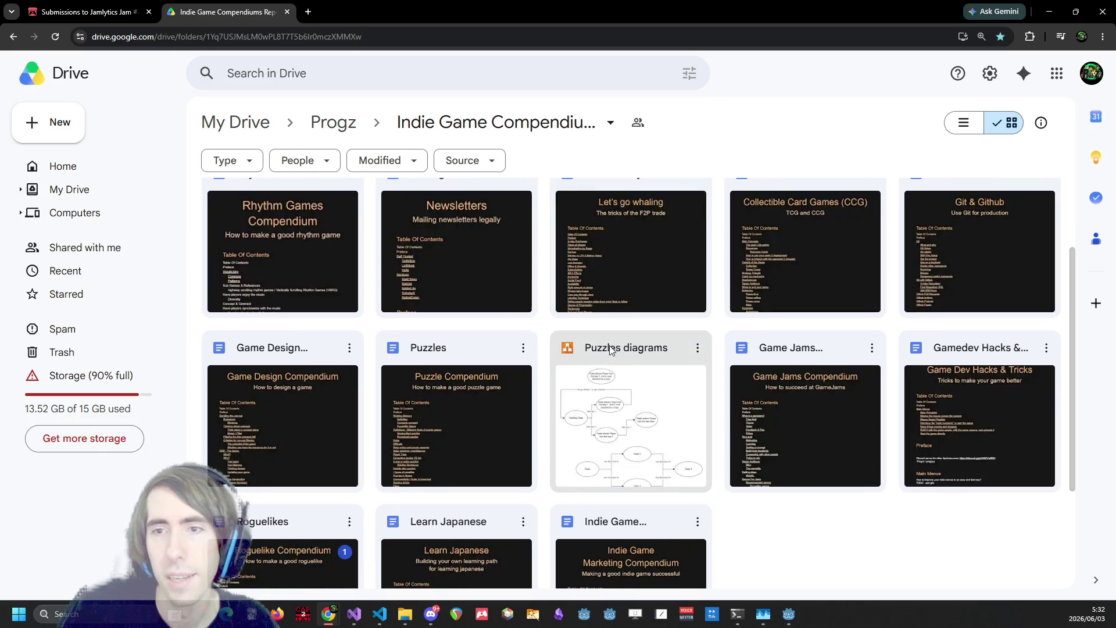
double_click(417, 374)
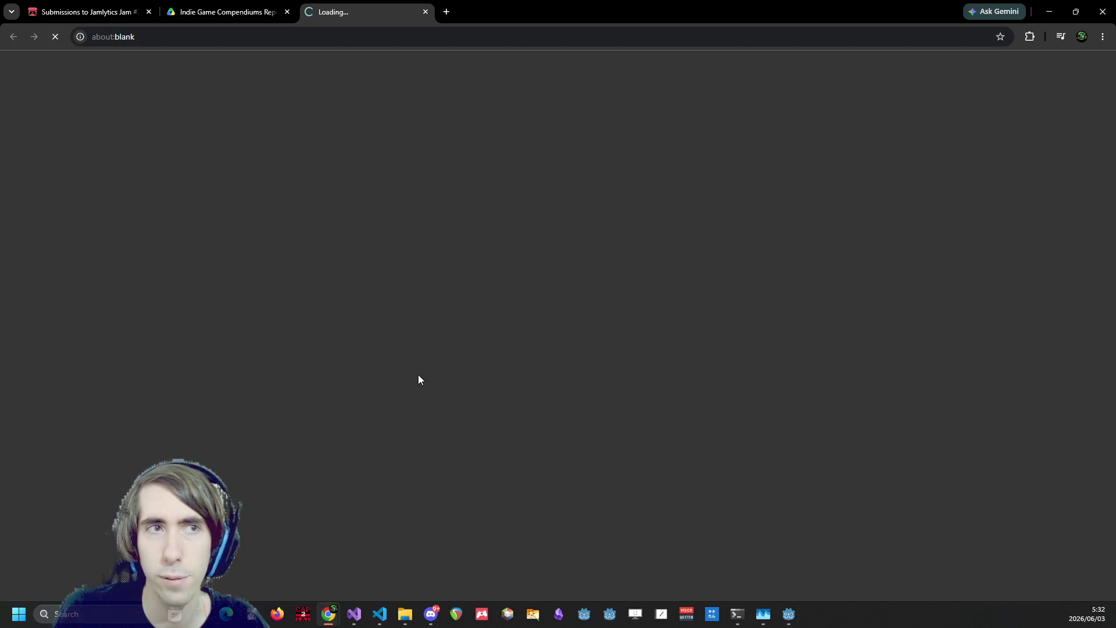
scroll(426, 369, down, 20)
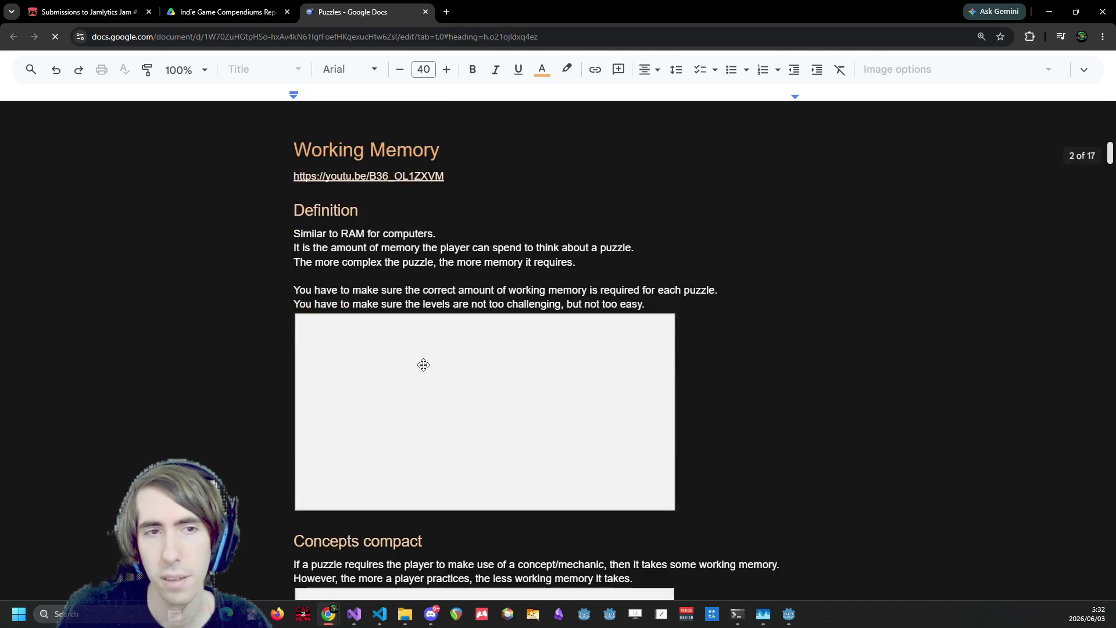
scroll(425, 370, down, 20)
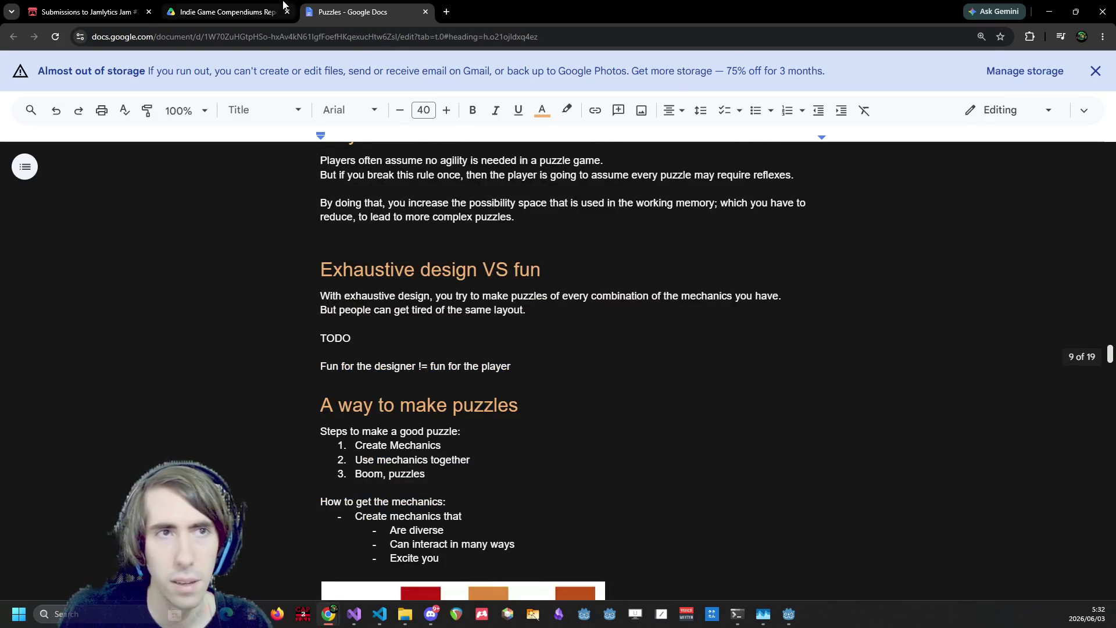
- Return to the Drive folder and open the Roguelikes compendium document
click(233, 12)
scroll(368, 386, down, 2)
double_click(285, 427)
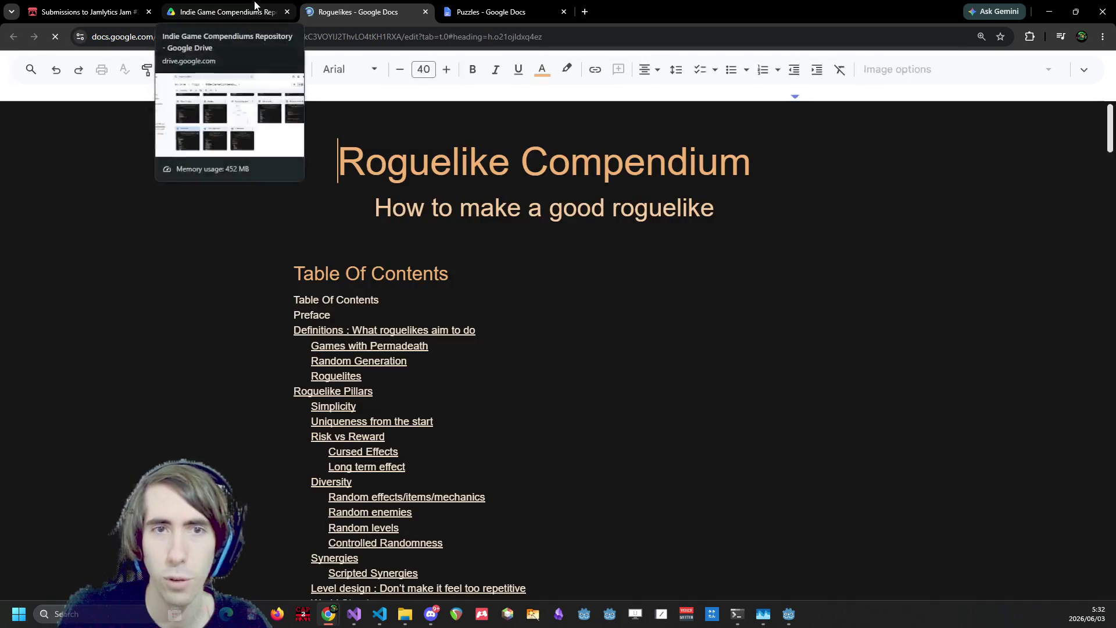
scroll(384, 258, down, 6)
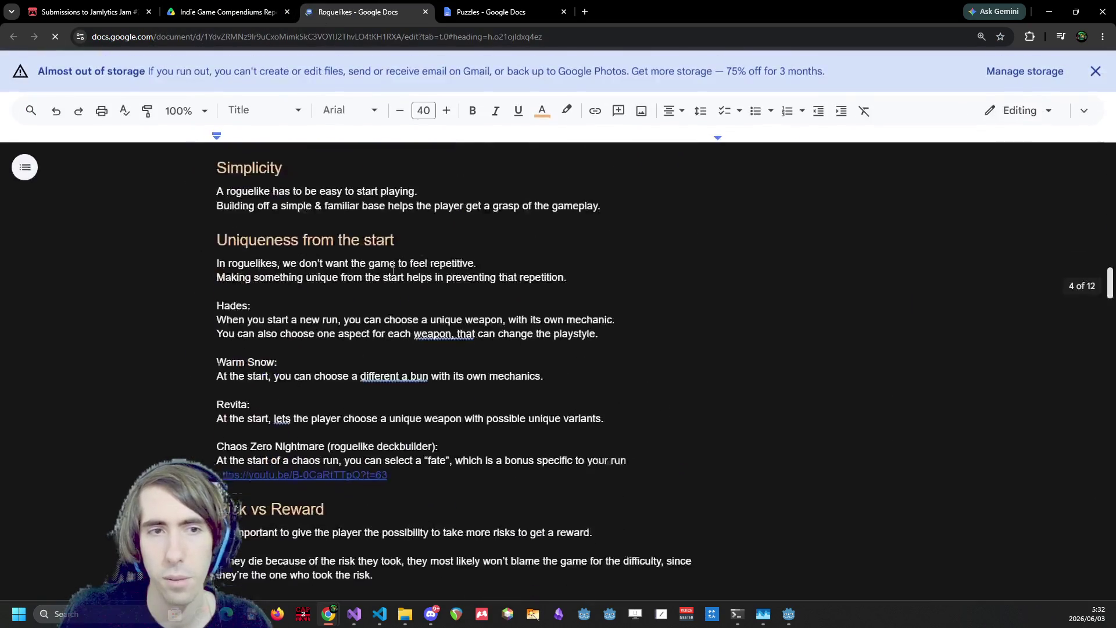
scroll(391, 305, down, 4)
- Back in the folder, check the Game Design and TCG files, then open Indie Game Marketing Compendium
key(ctrl+shift+Tab)
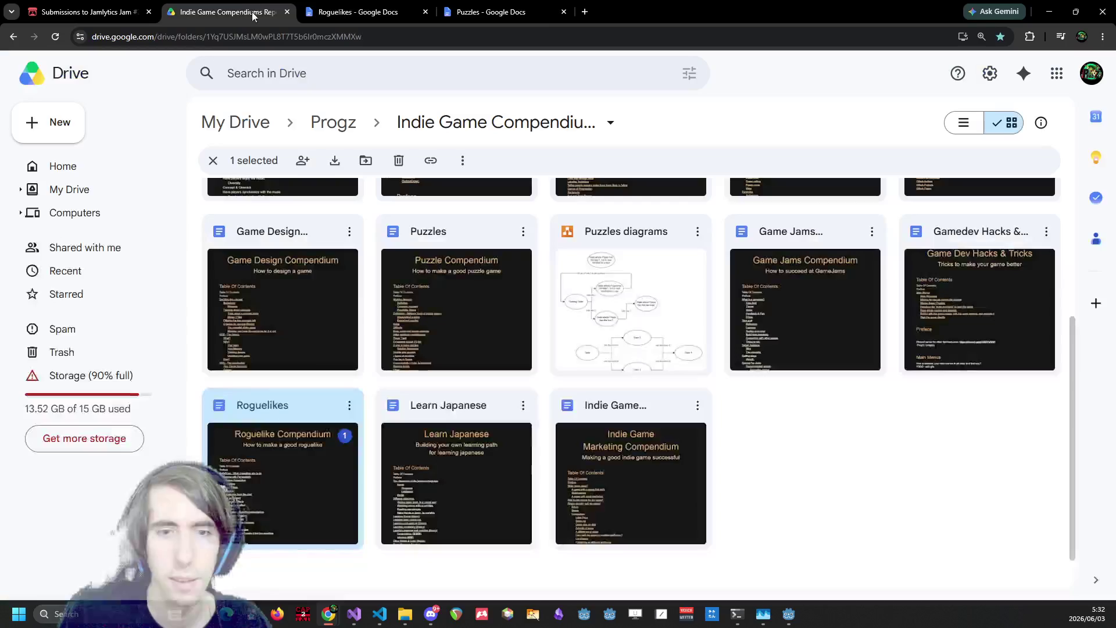
scroll(557, 486, up, 3)
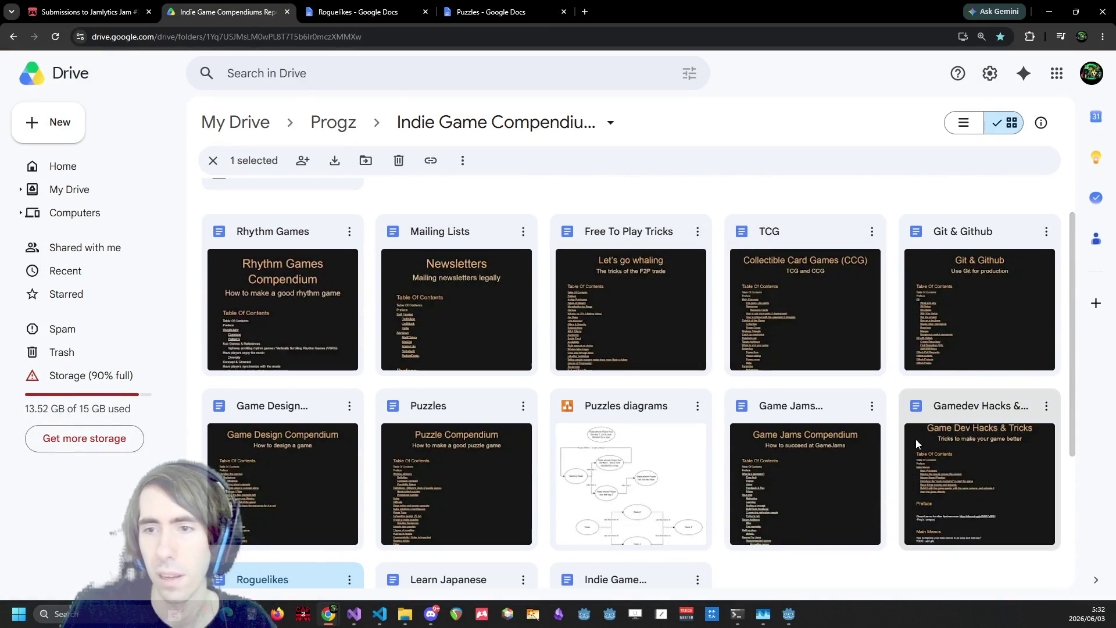
click(332, 463)
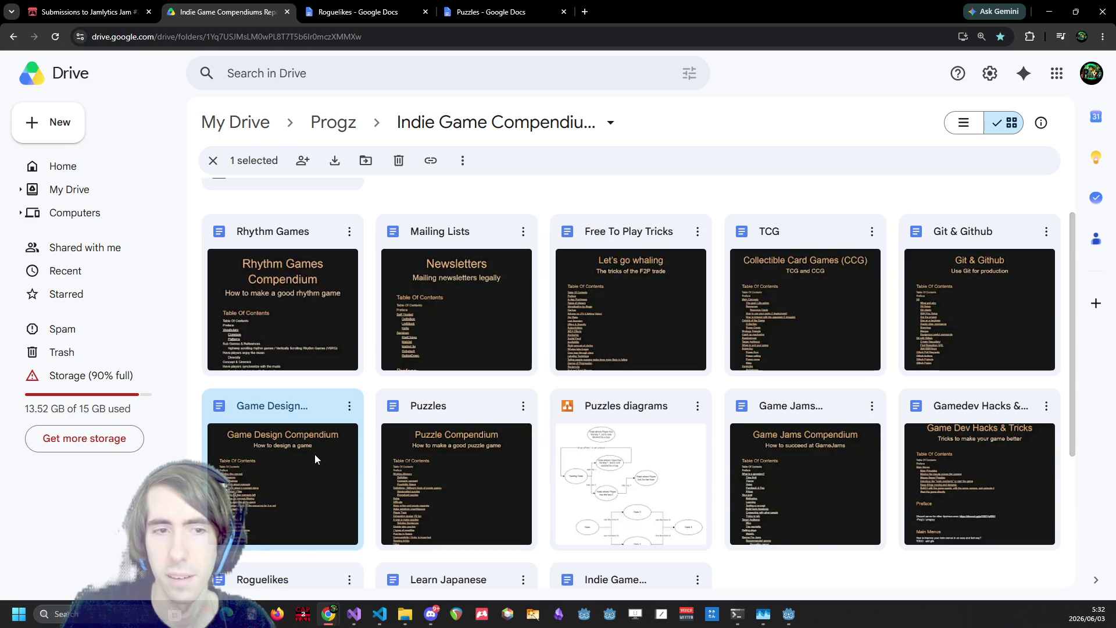
click(752, 290)
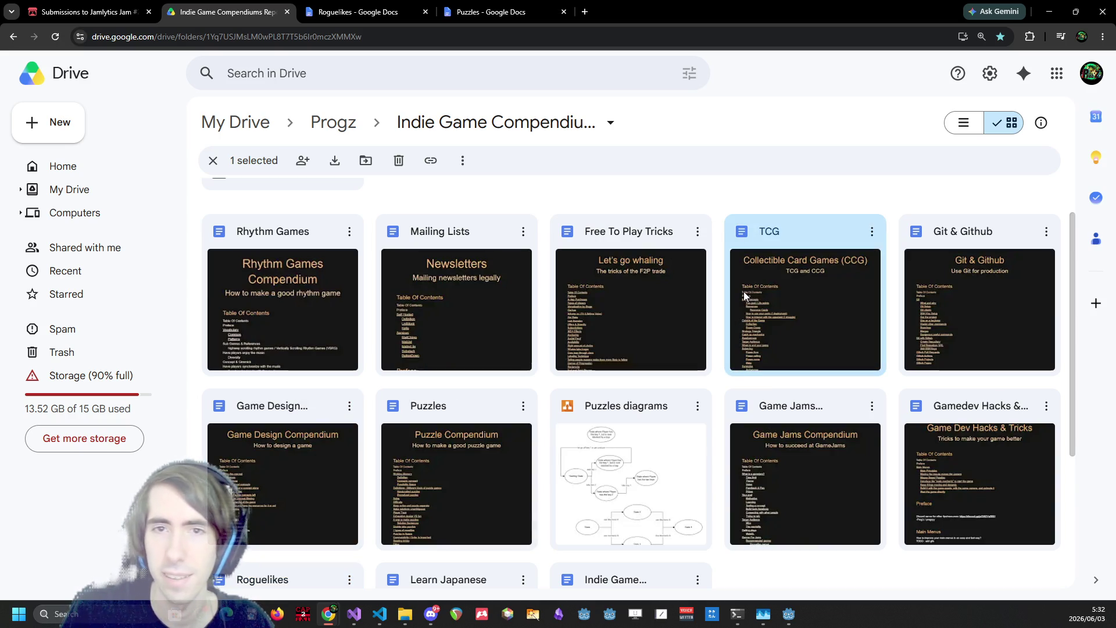
scroll(604, 313, down, 2)
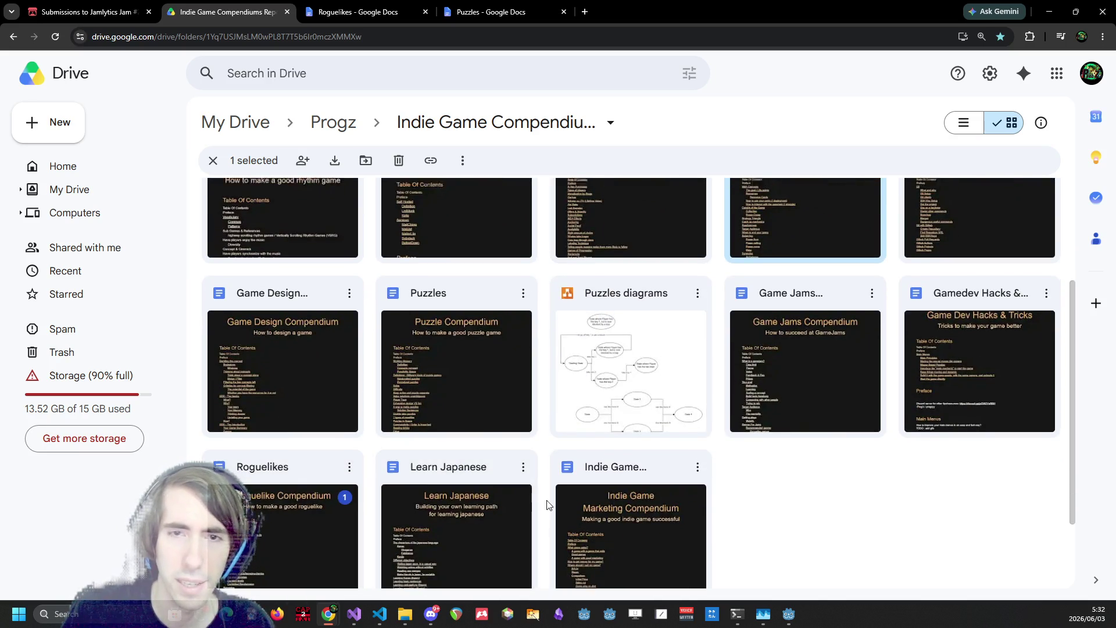
scroll(465, 407, up, 2)
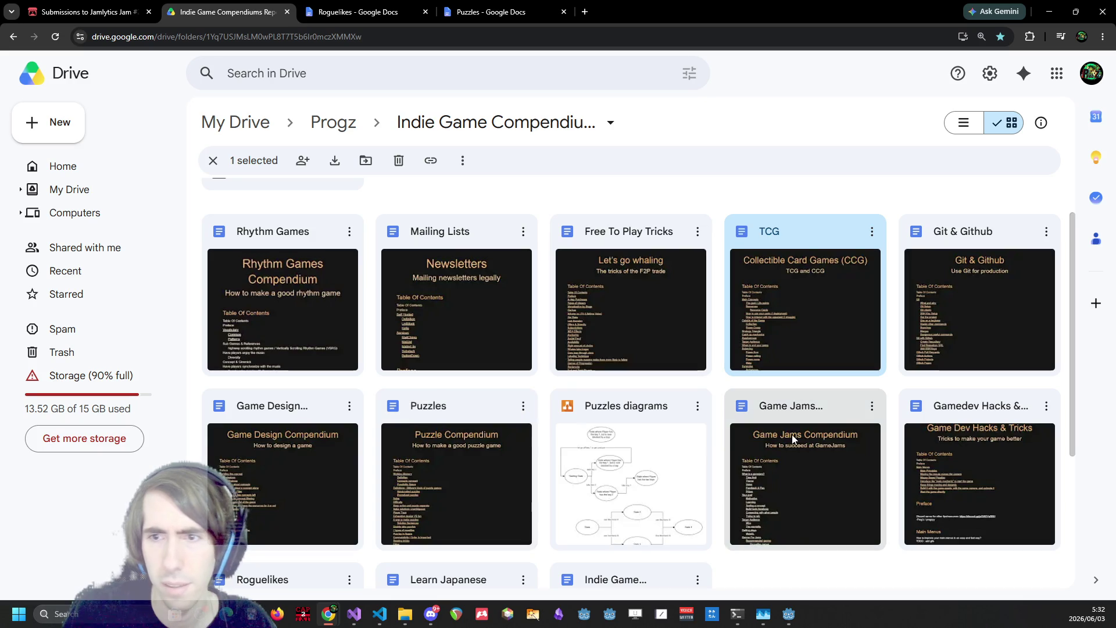
scroll(791, 436, down, 2)
double_click(611, 498)
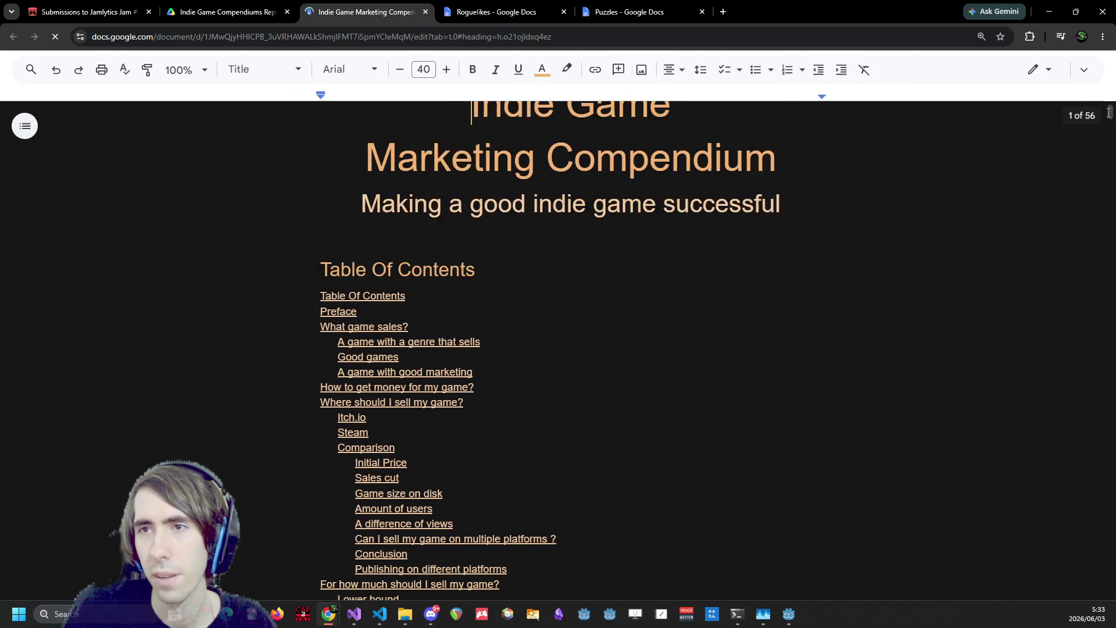
click(1100, 83)
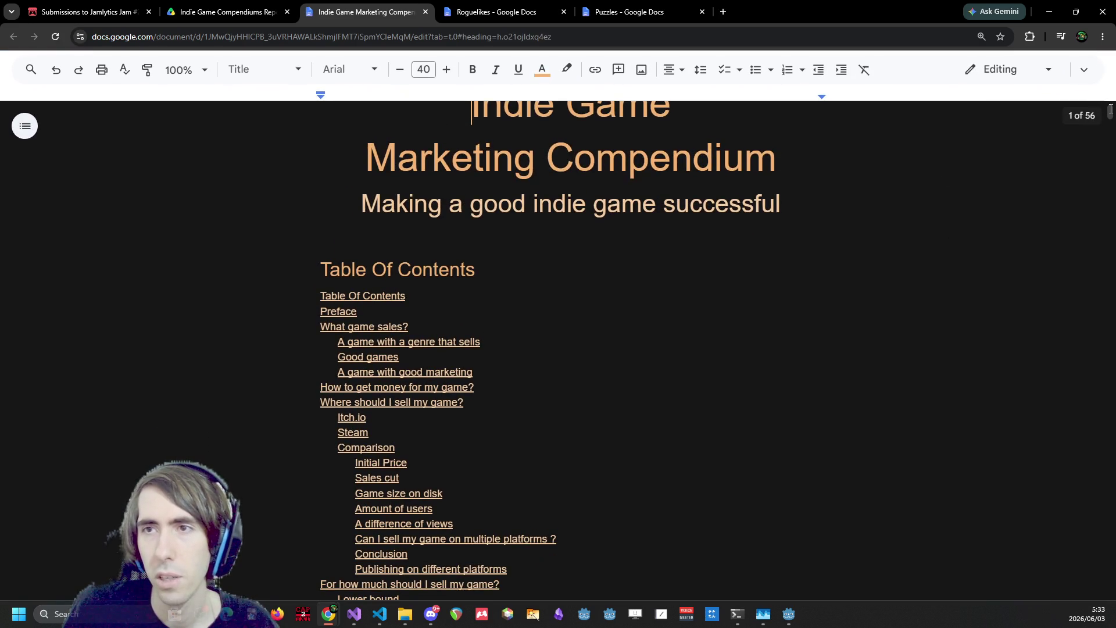
scroll(683, 266, down, 10)
scroll(683, 266, down, 15)
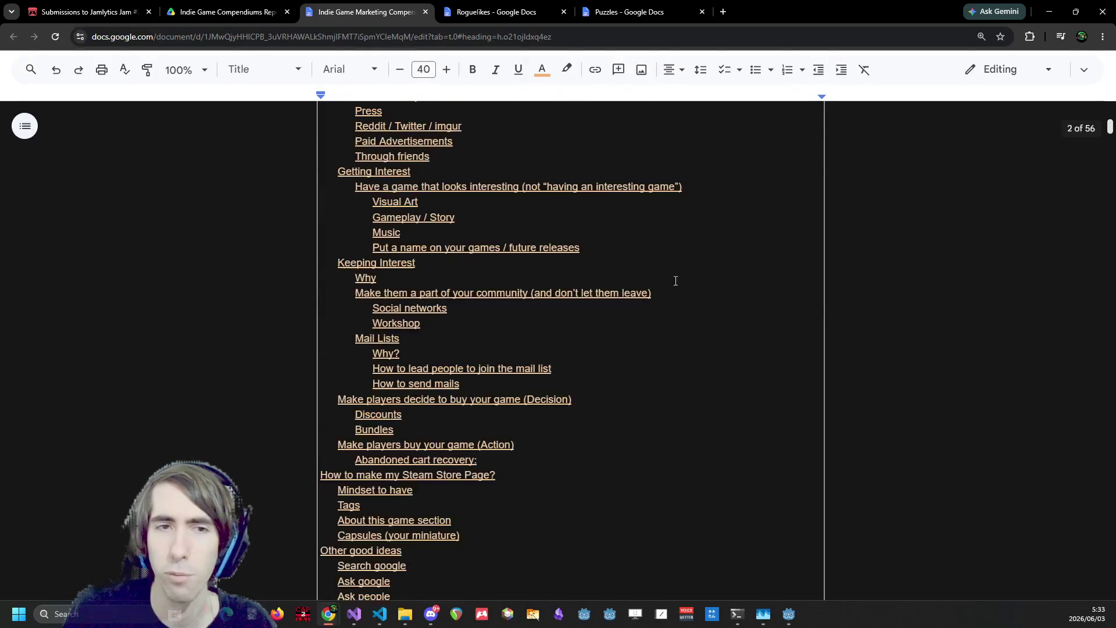
scroll(396, 334, down, 20)
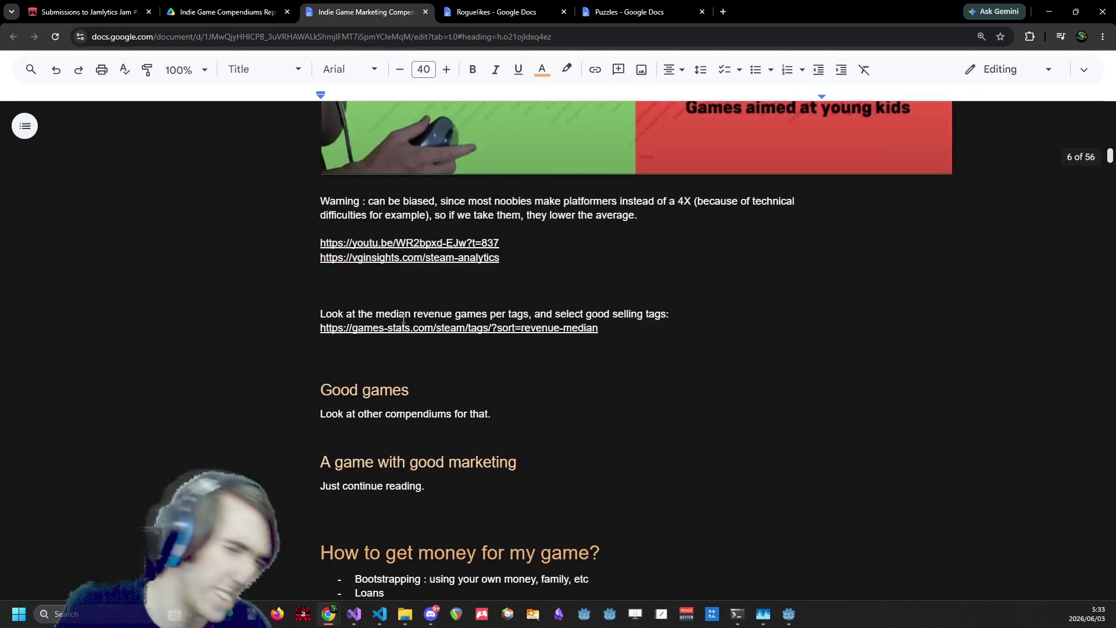
scroll(410, 313, down, 20)
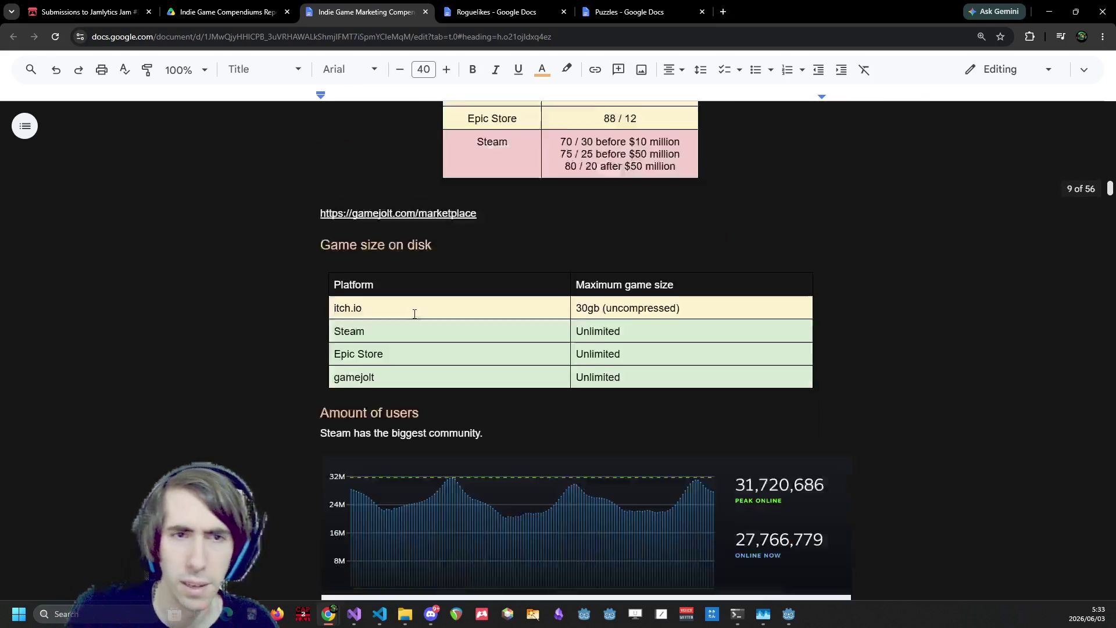
scroll(418, 314, down, 5)
scroll(444, 267, up, 2)
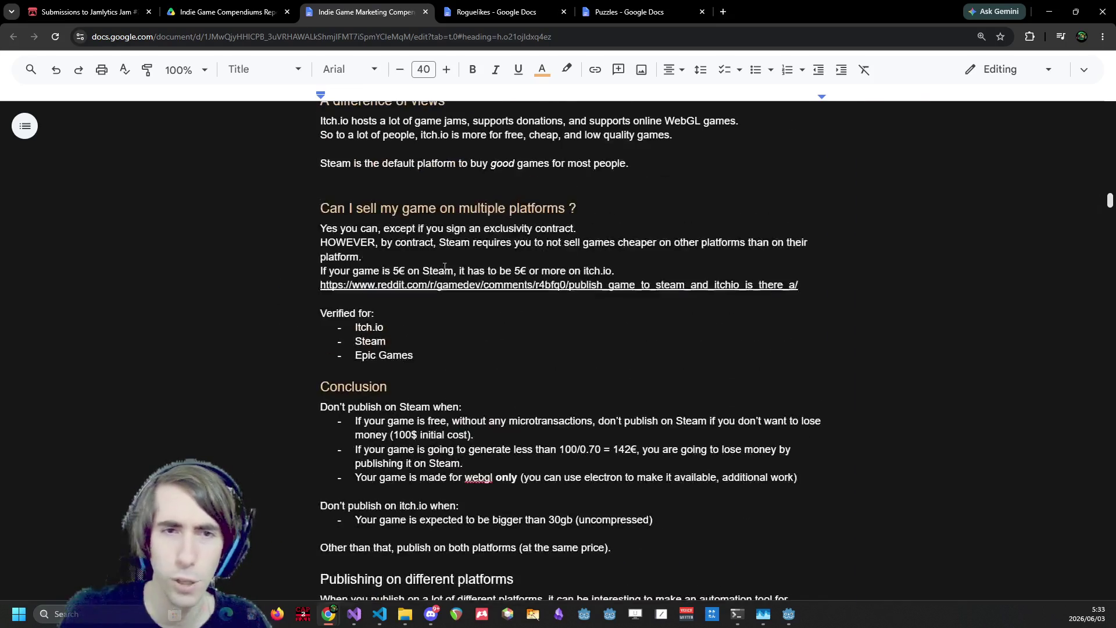
click(449, 283)
scroll(480, 365, down, 5)
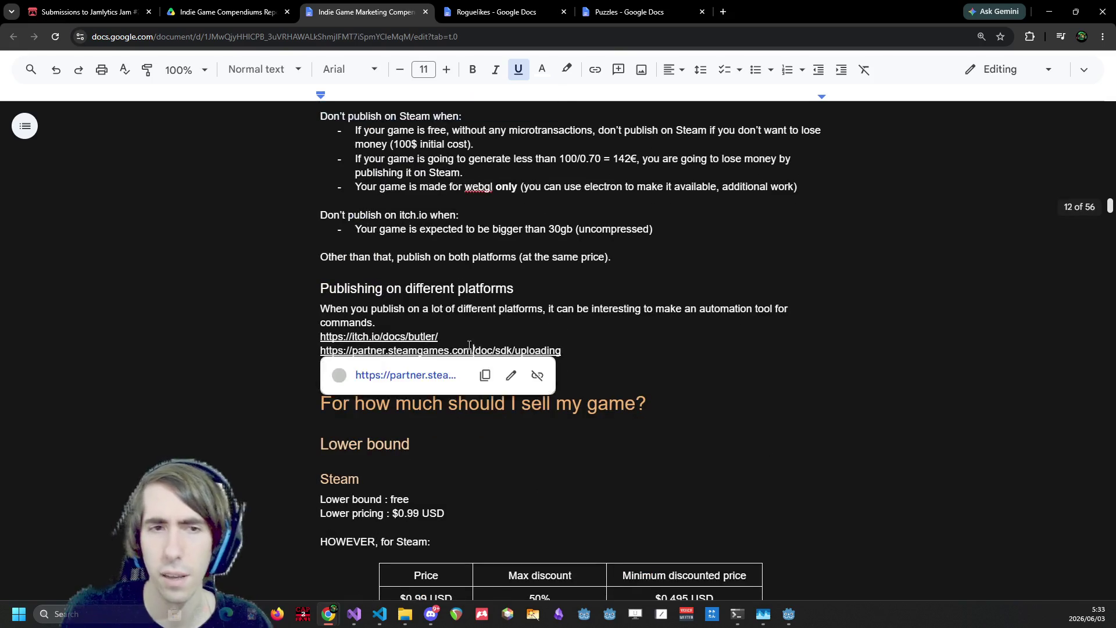
click(439, 339)
scroll(451, 334, down, 20)
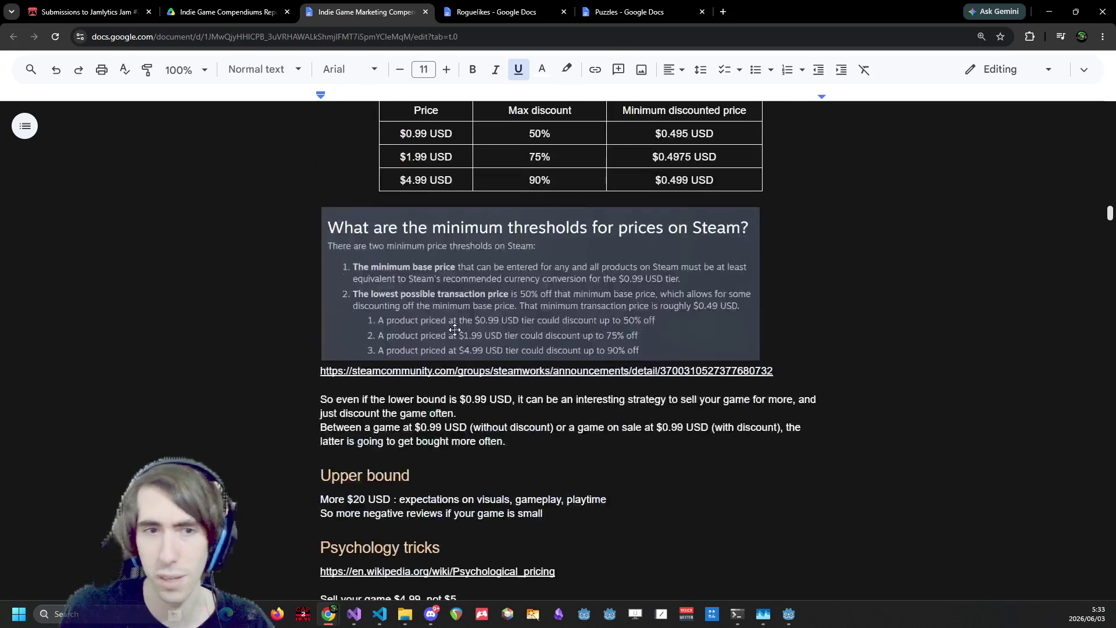
scroll(452, 330, down, 20)
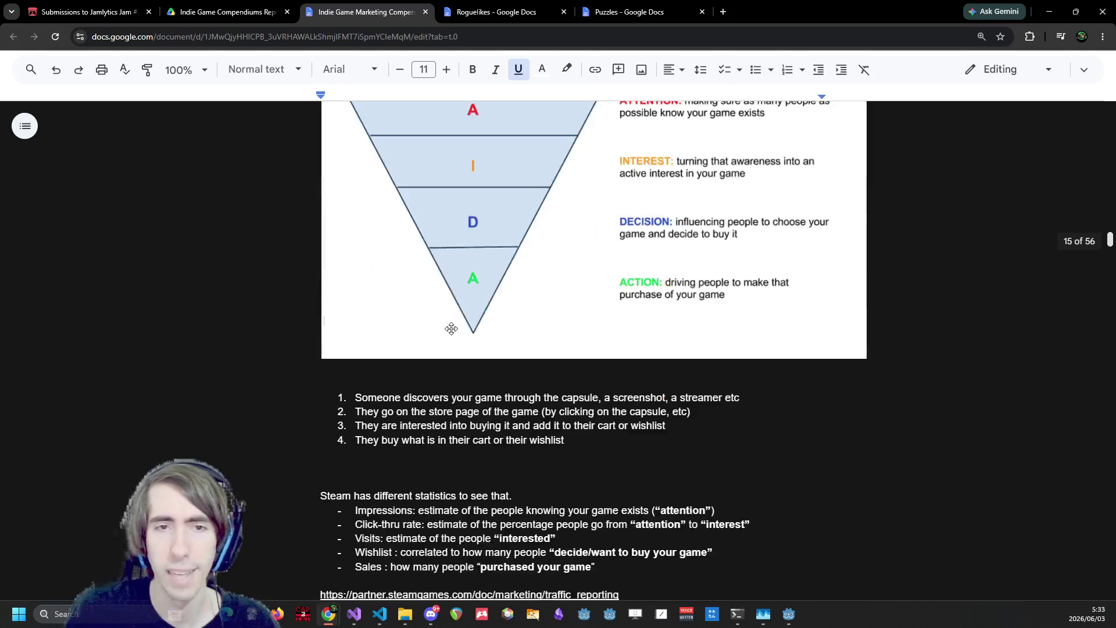
scroll(504, 298, down, 20)
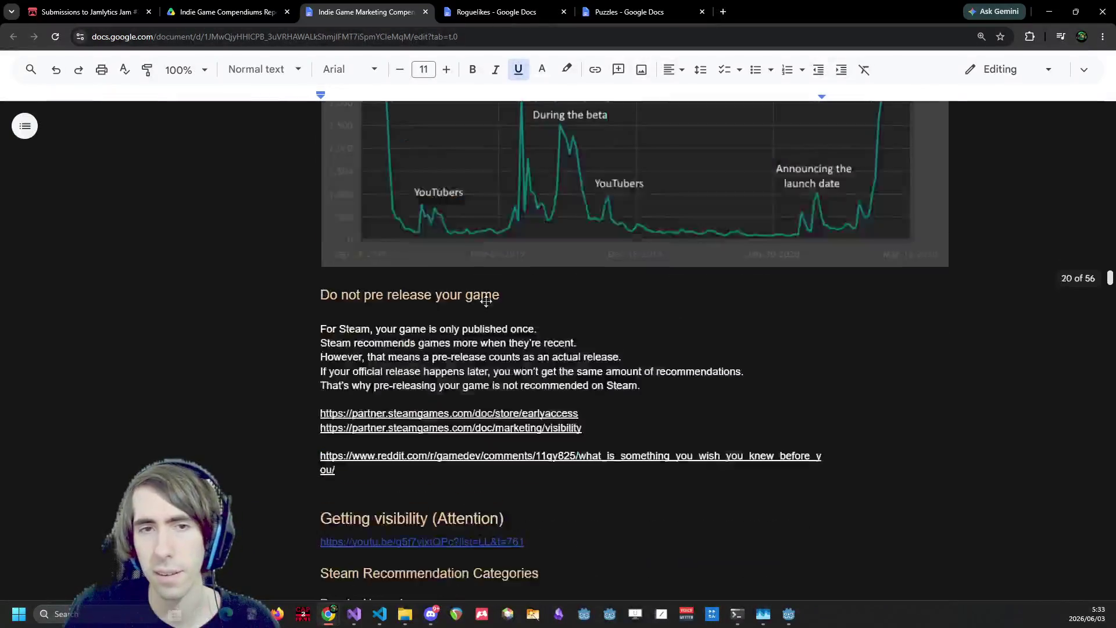
scroll(492, 299, down, 20)
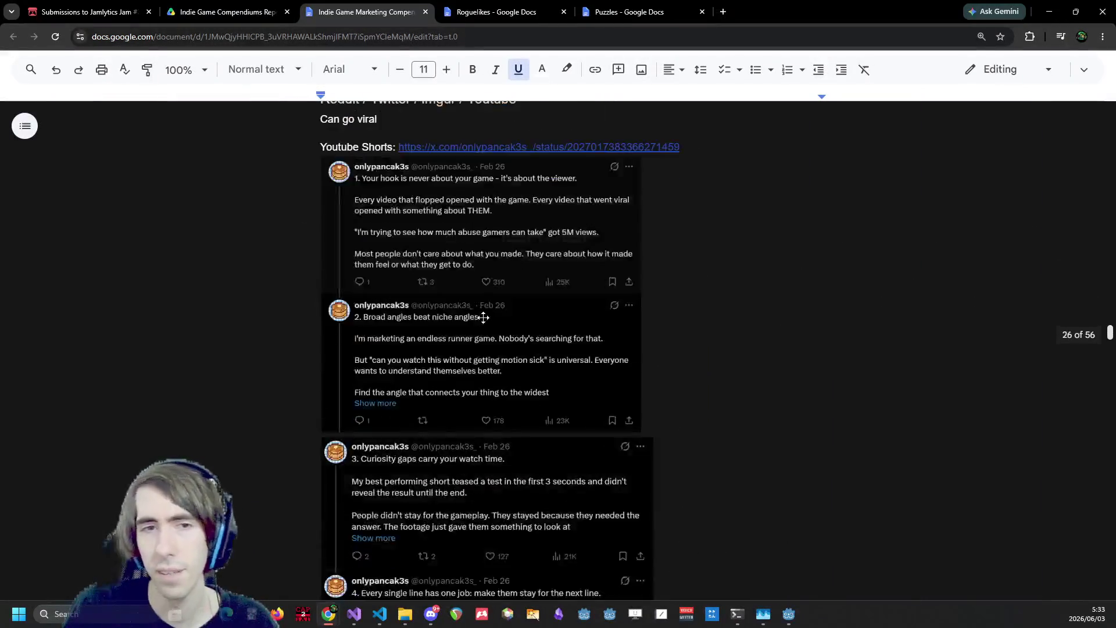
scroll(420, 254, down, 20)
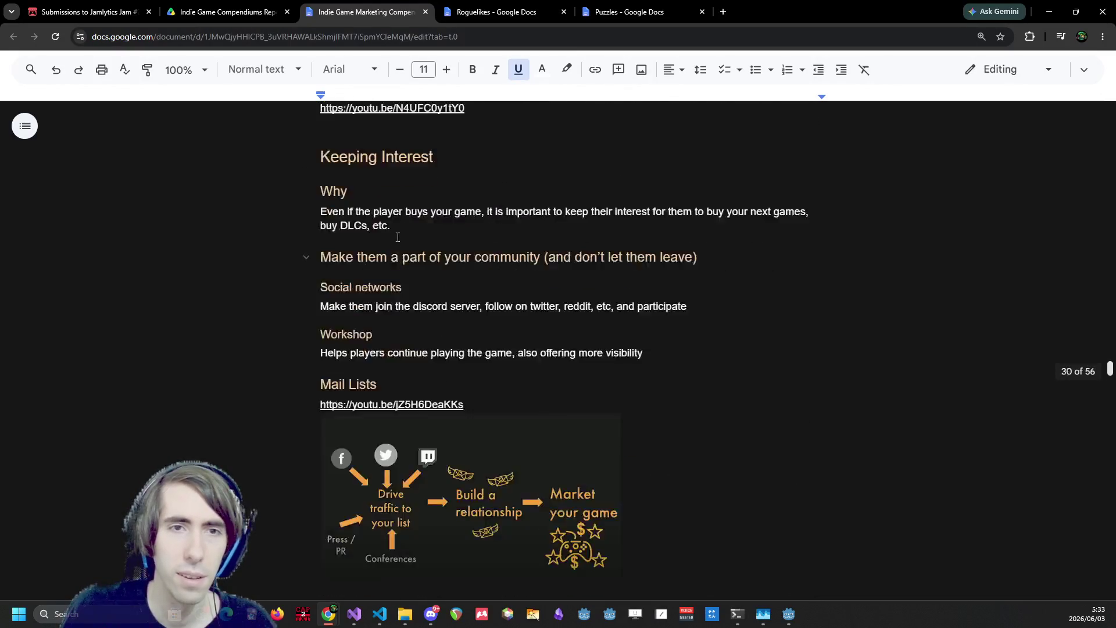
scroll(378, 187, down, 20)
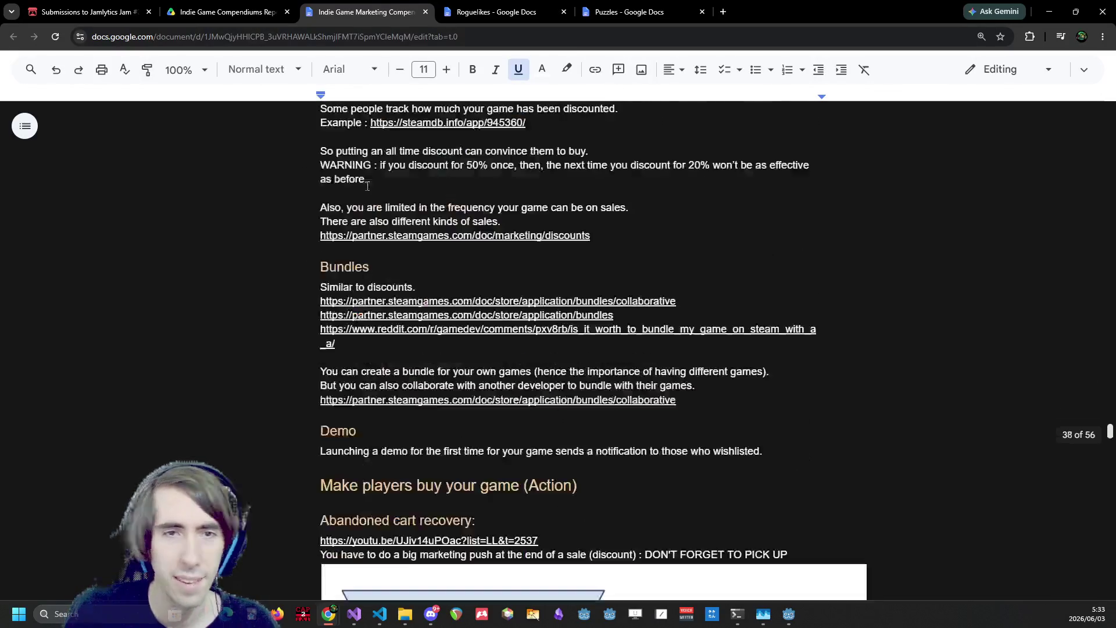
scroll(383, 206, down, 20)
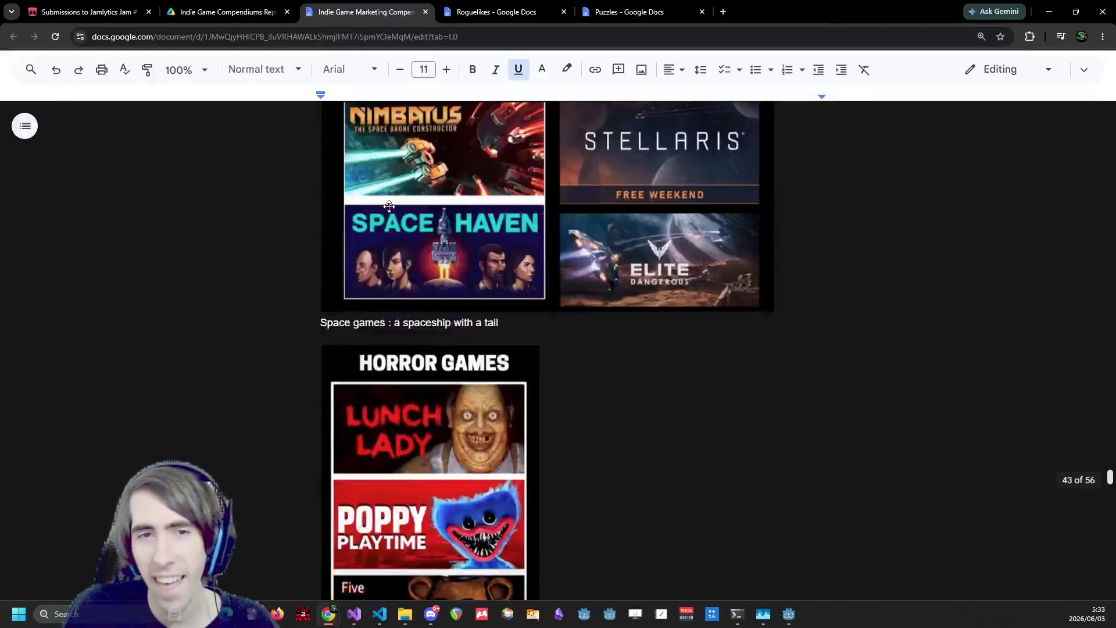
scroll(388, 199, up, 7)
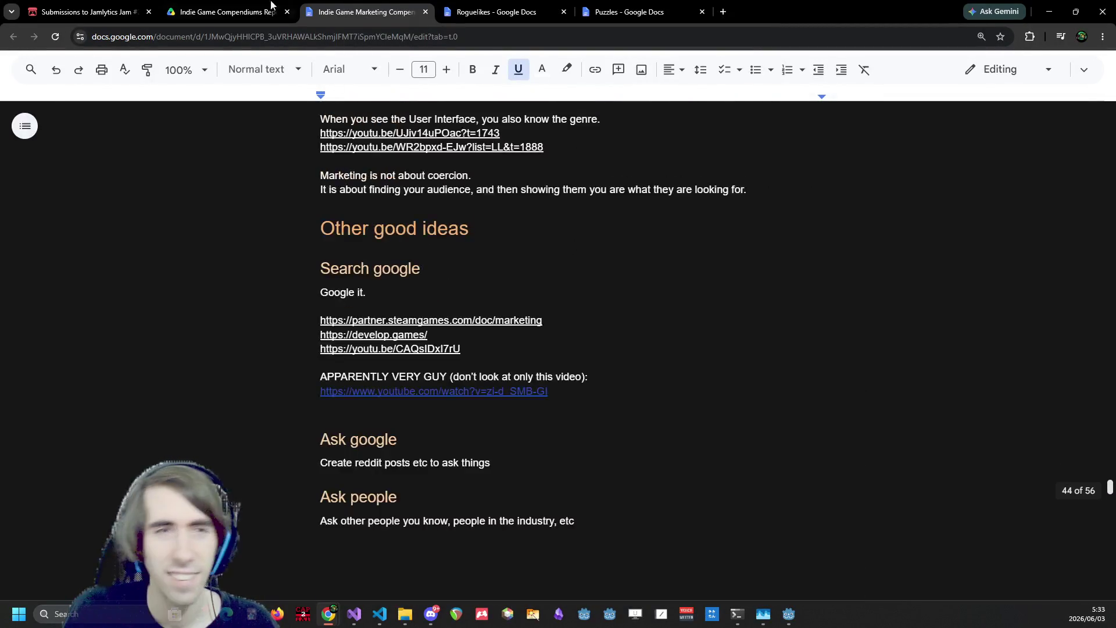
- From the Indie Game Compendiums folder, open the Game Jams Compendium document
click(232, 5)
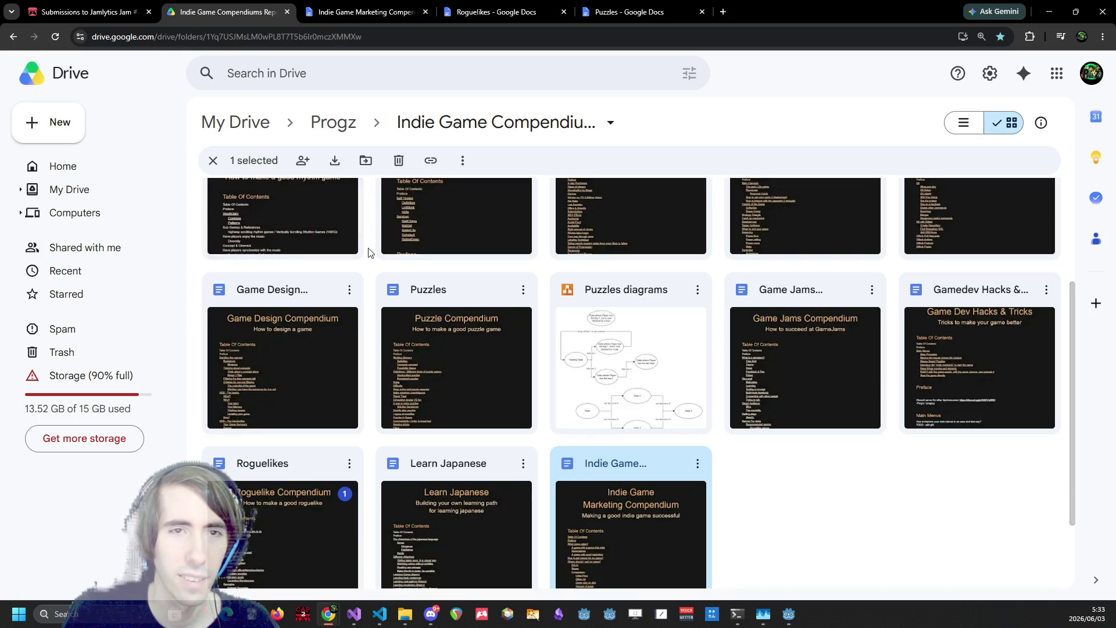
scroll(368, 252, up, 3)
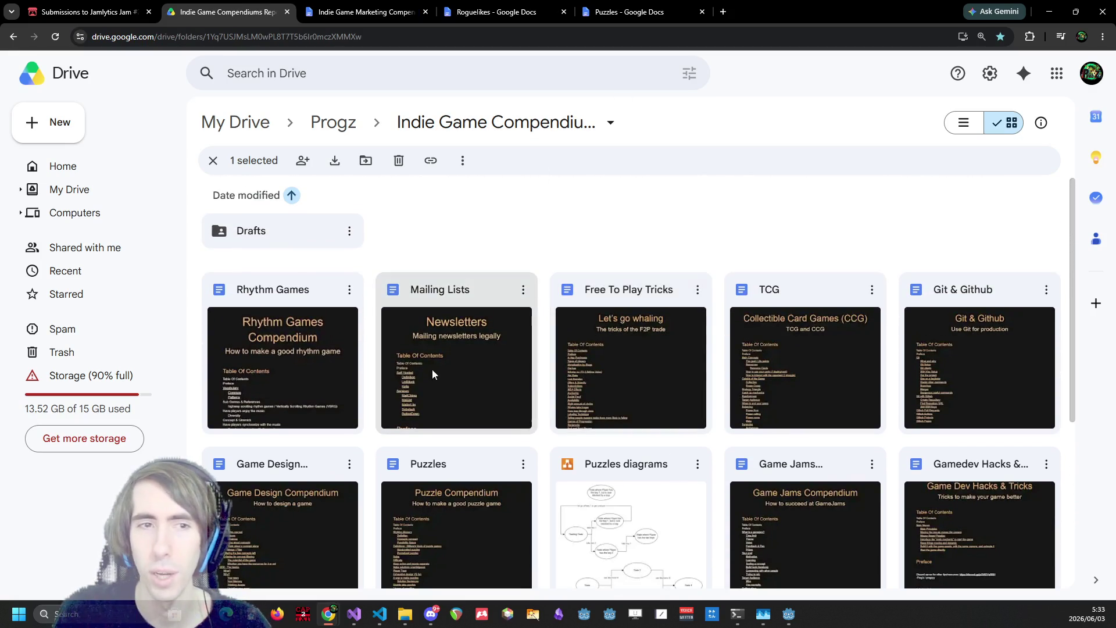
scroll(759, 389, down, 1)
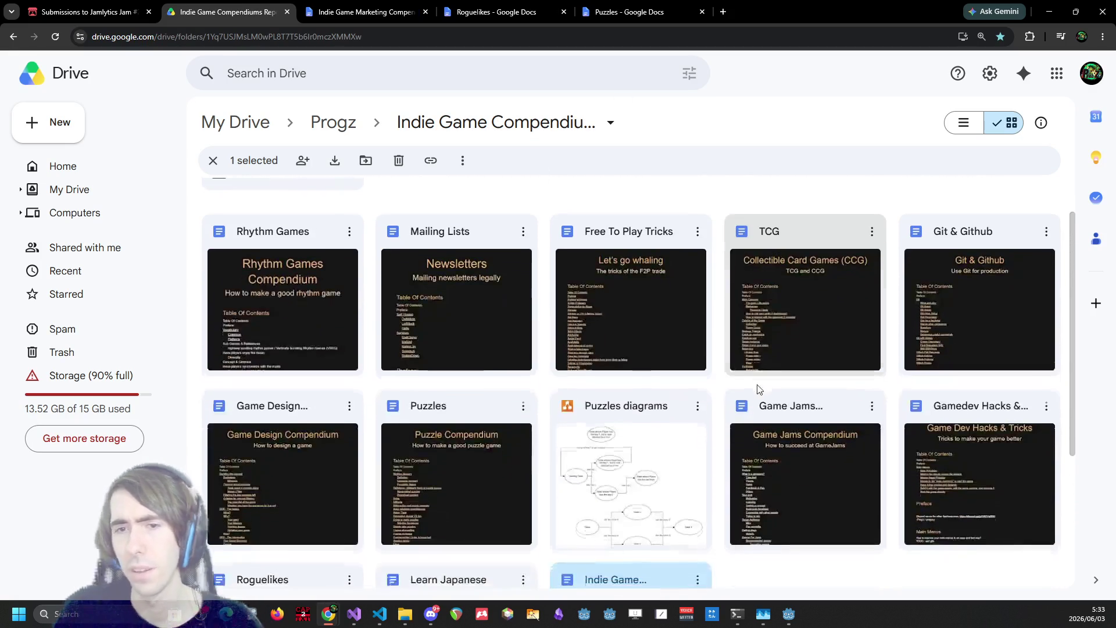
double_click(757, 396)
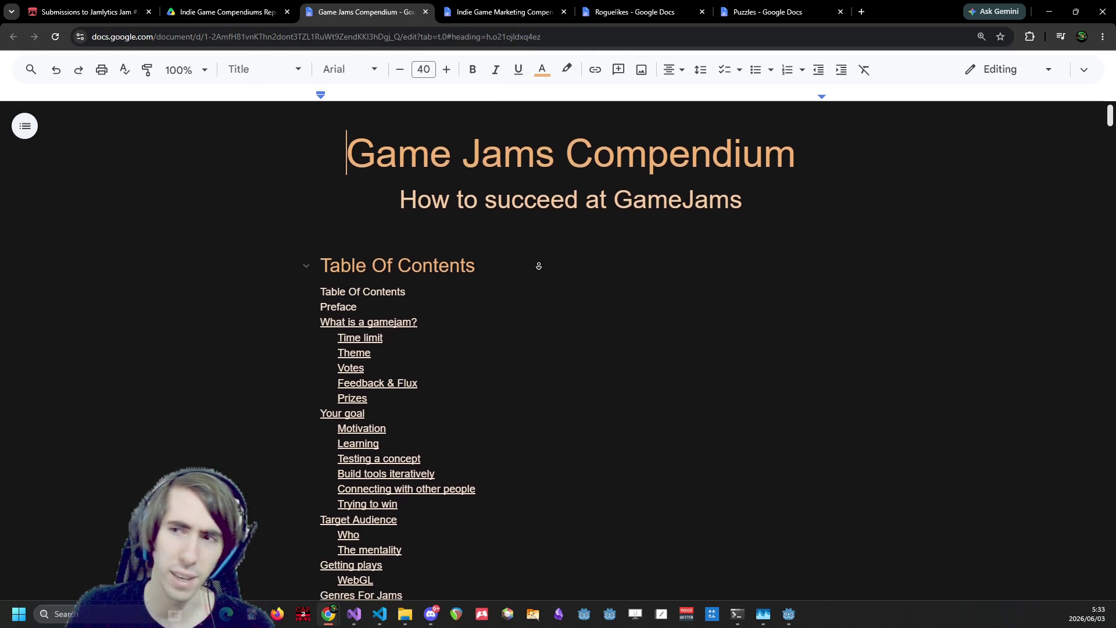
- Jump to the Genres For Jams section using the document's table of contents
scroll(537, 264, down, 1)
scroll(496, 379, down, 10)
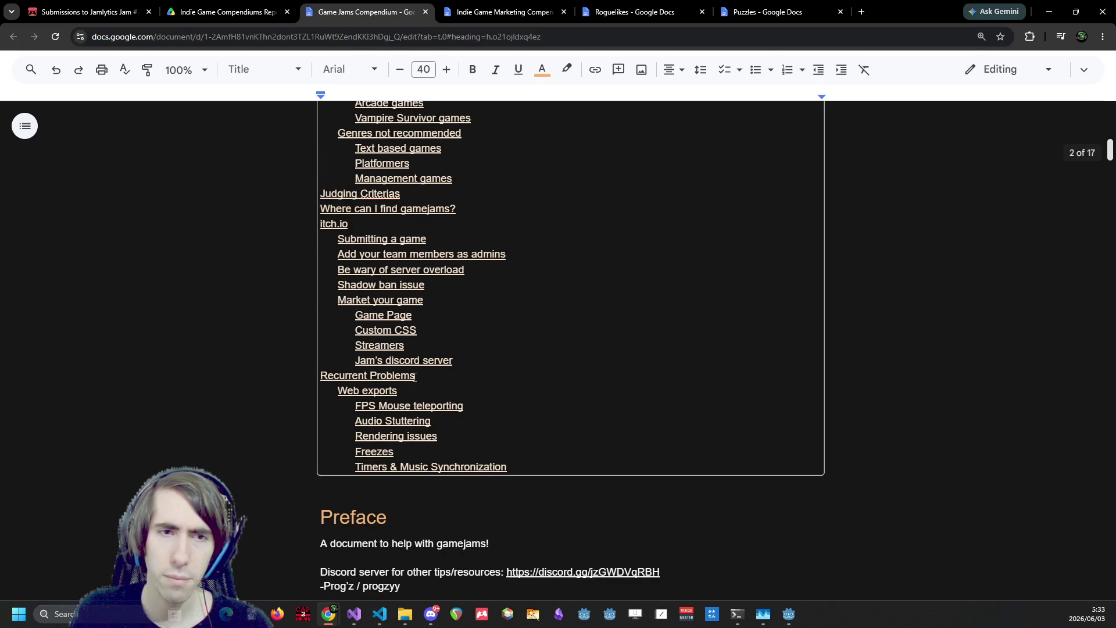
scroll(415, 377, up, 2)
scroll(394, 309, up, 9)
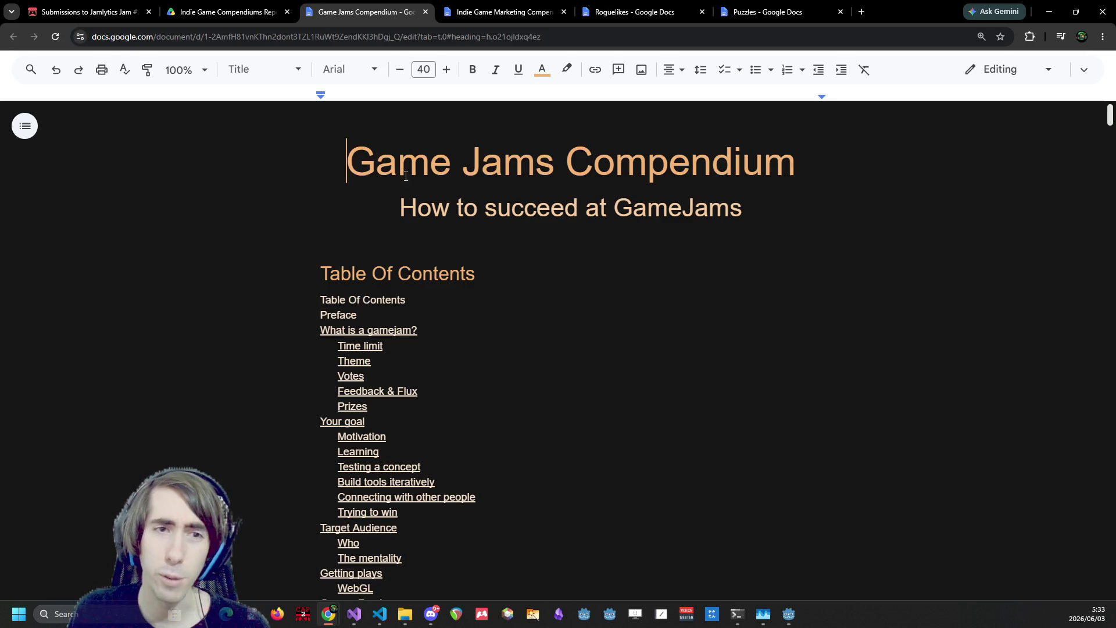
scroll(360, 373, down, 4)
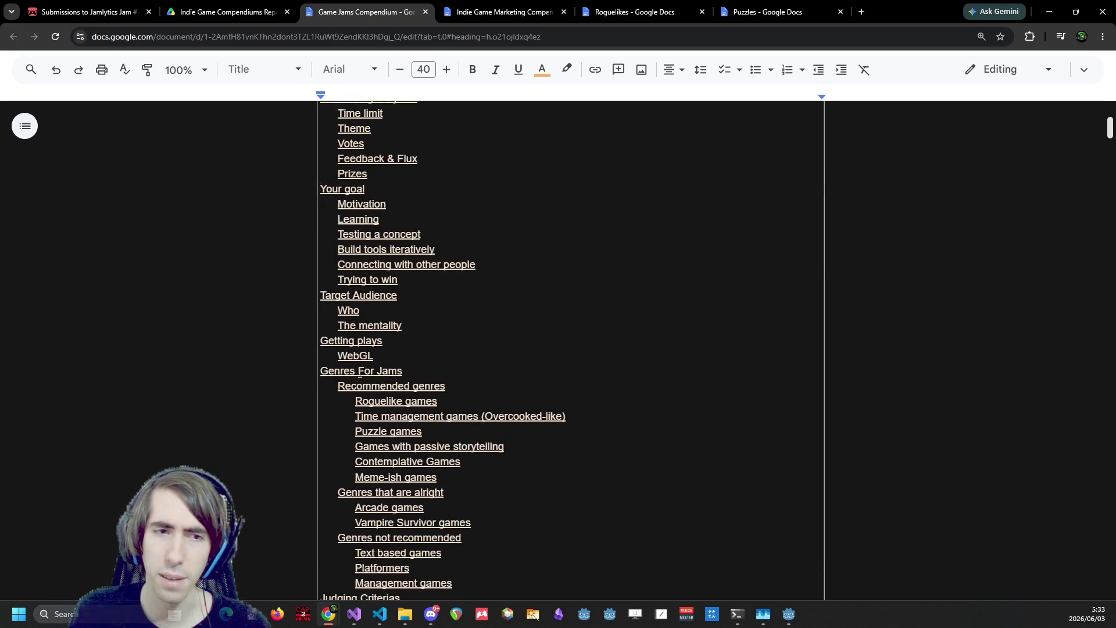
scroll(356, 358, down, 1)
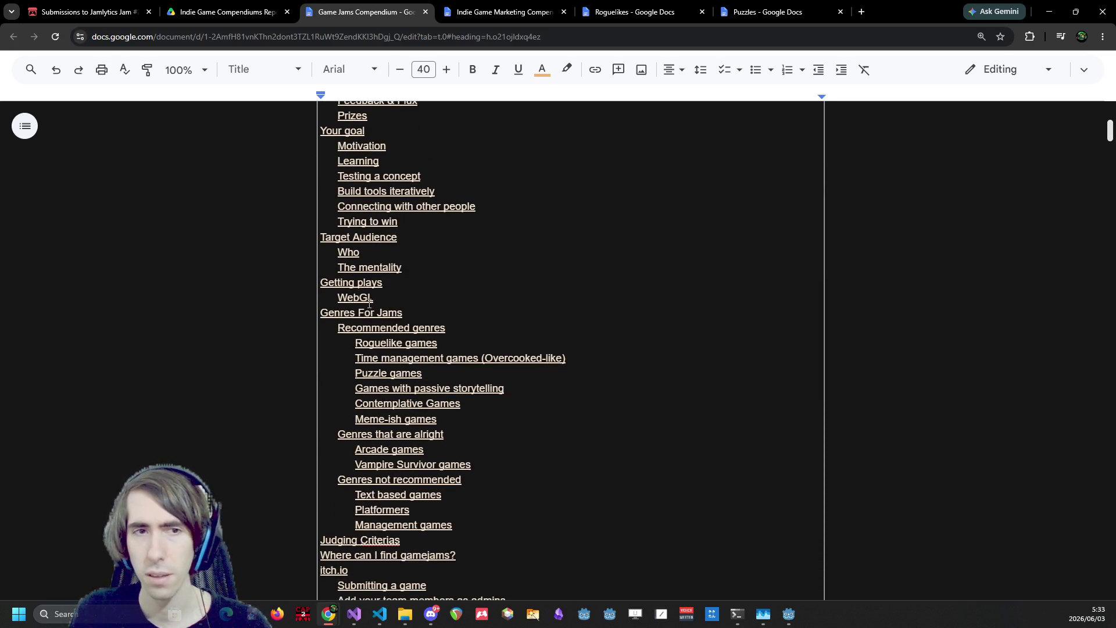
click(368, 310)
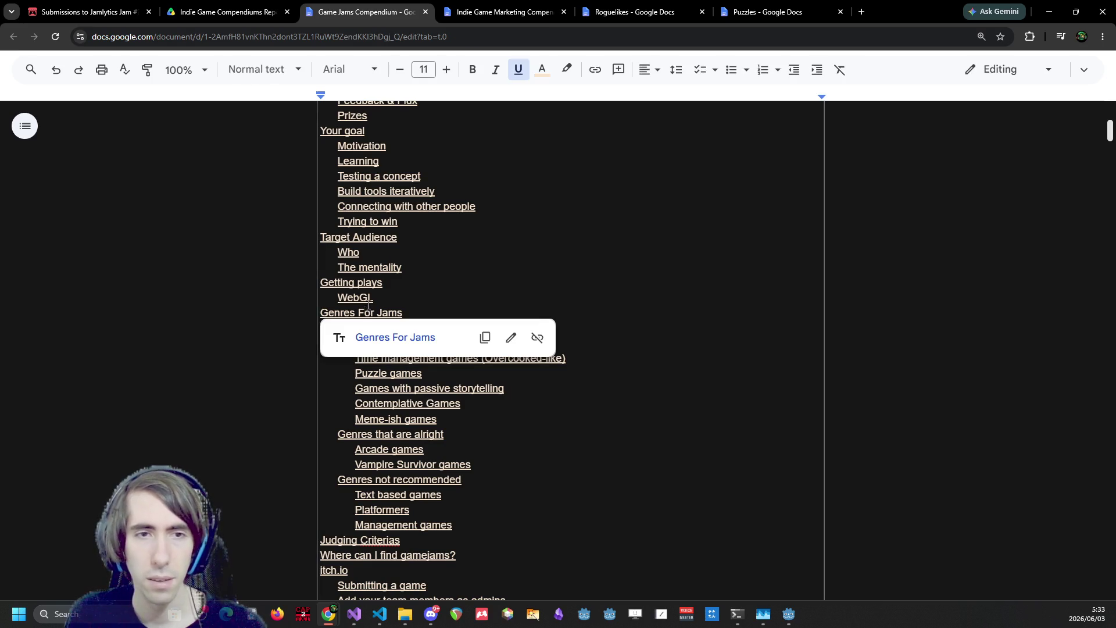
click(368, 303)
click(369, 289)
click(360, 358)
click(346, 314)
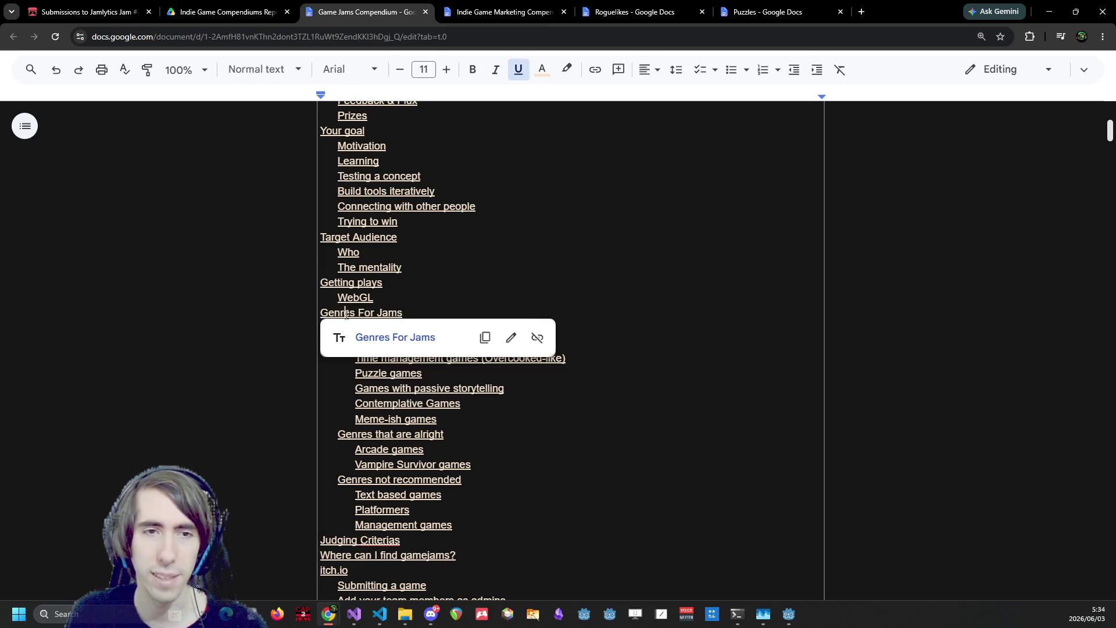
scroll(368, 337, down, 1)
click(408, 285)
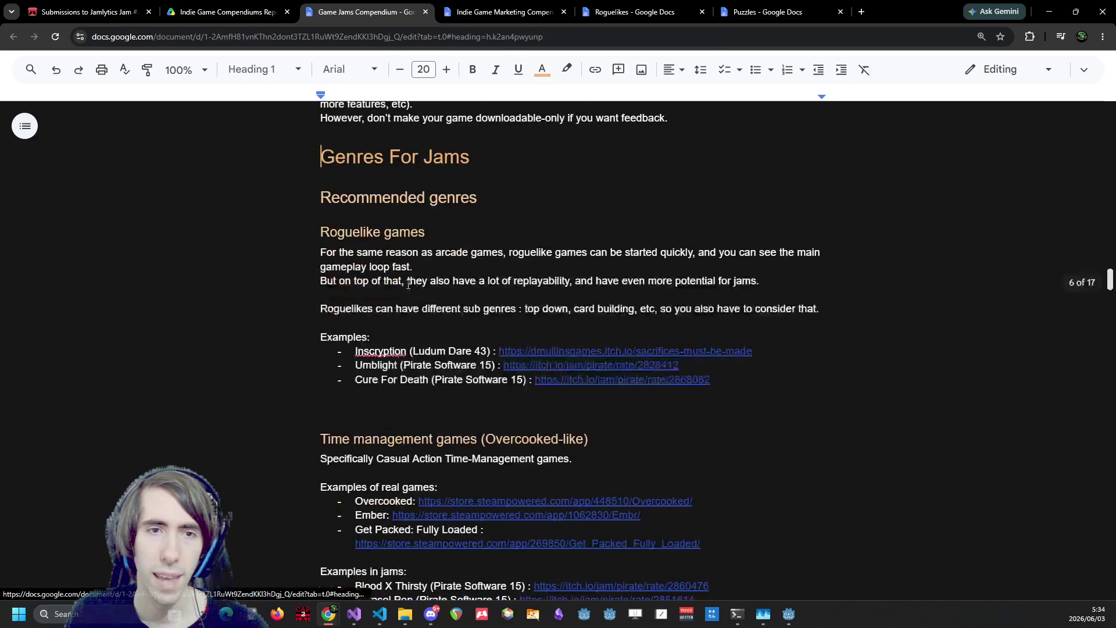
- Scroll to the Puzzle games examples and highlight GMTK 2022 Roll Of The Dice
scroll(408, 285, down, 3)
scroll(556, 286, up, 2)
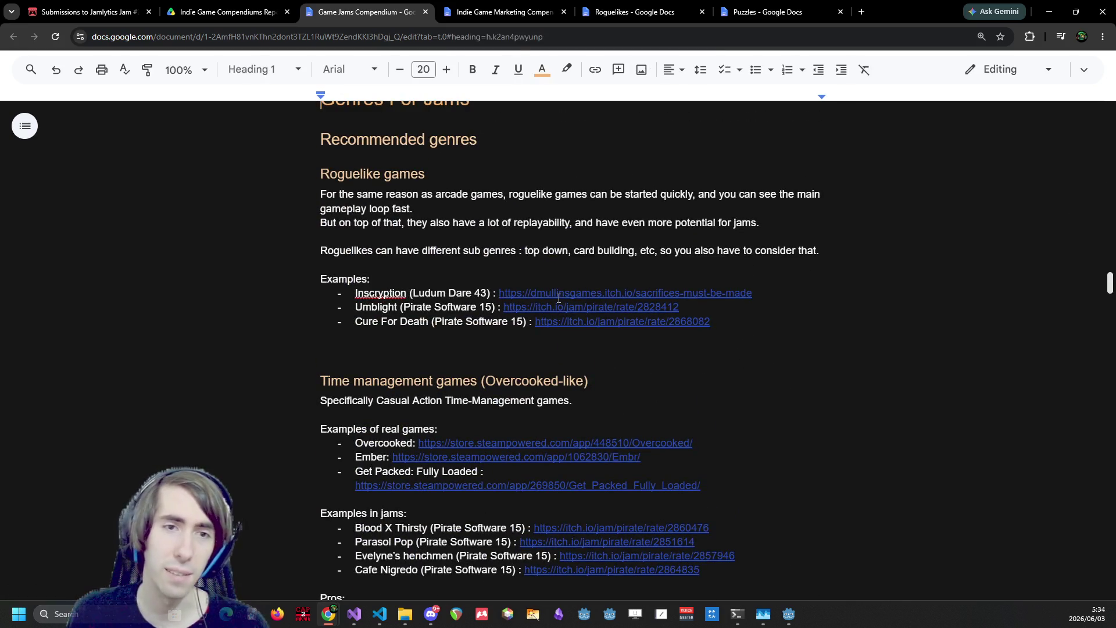
scroll(492, 316, down, 1)
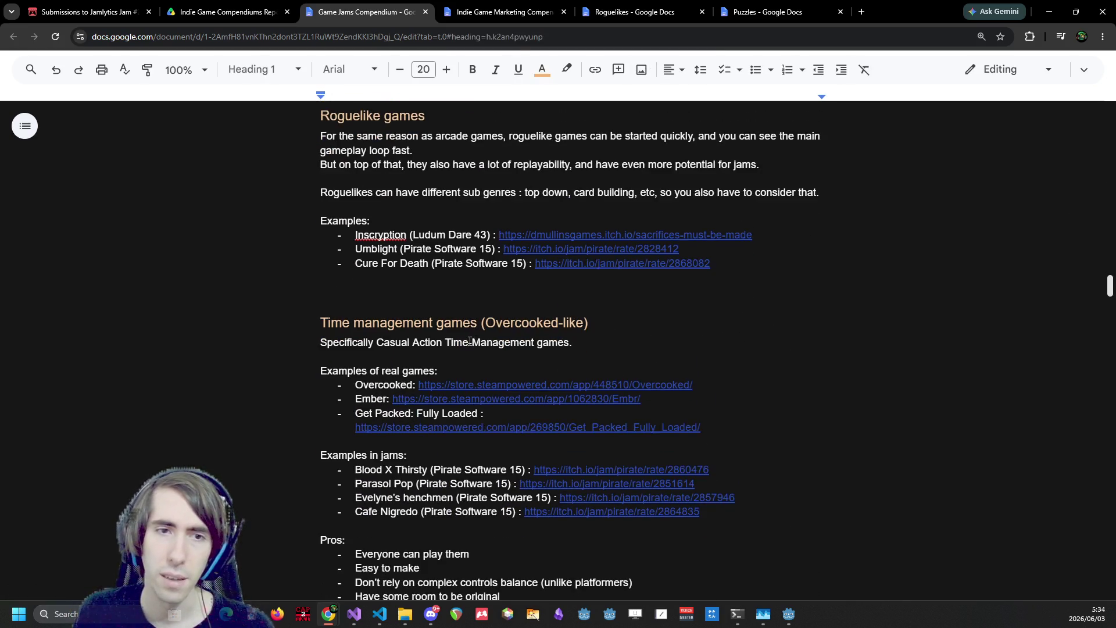
scroll(470, 337, down, 1)
scroll(478, 361, down, 3)
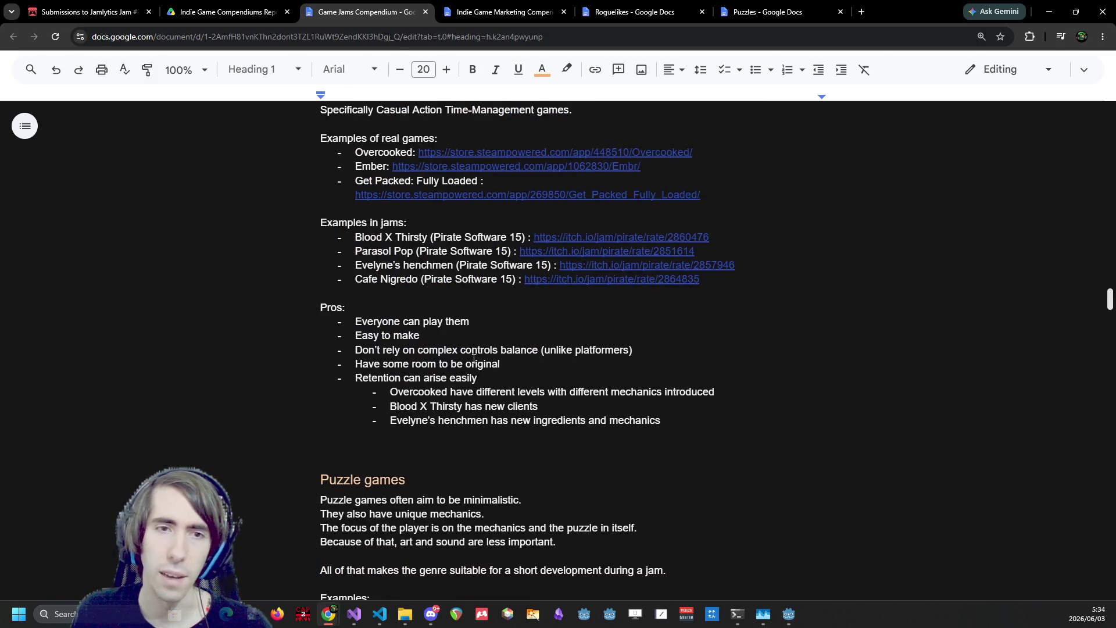
scroll(474, 359, down, 5)
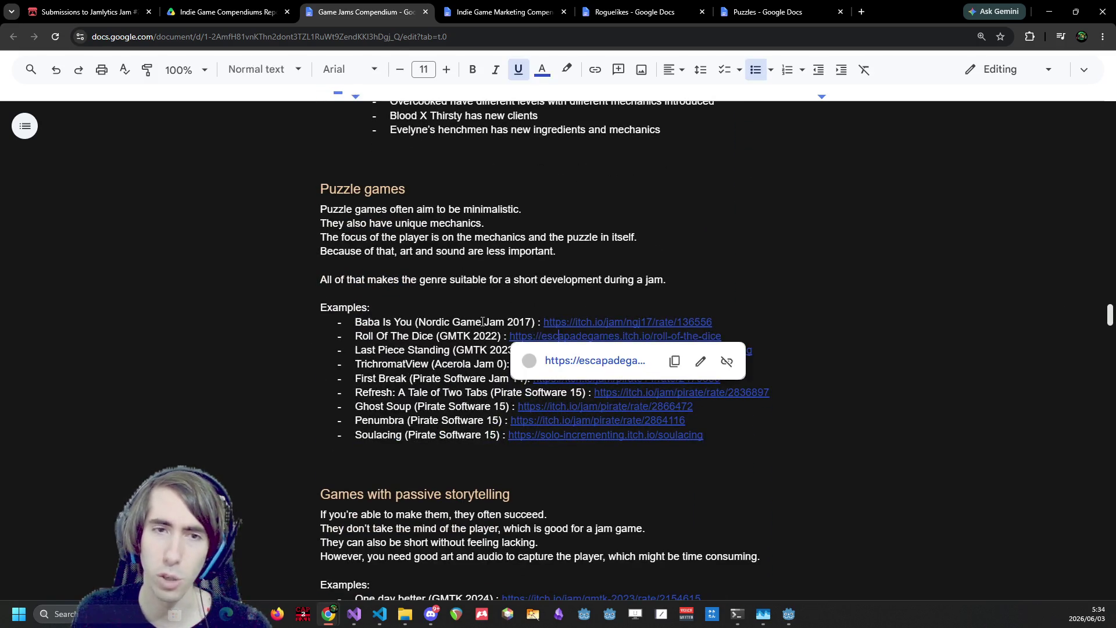
mouse_move(448, 321)
mouse_down()
mouse_move(588, 392)
mouse_move(512, 406)
mouse_up()
click(457, 336)
double_click(458, 336)
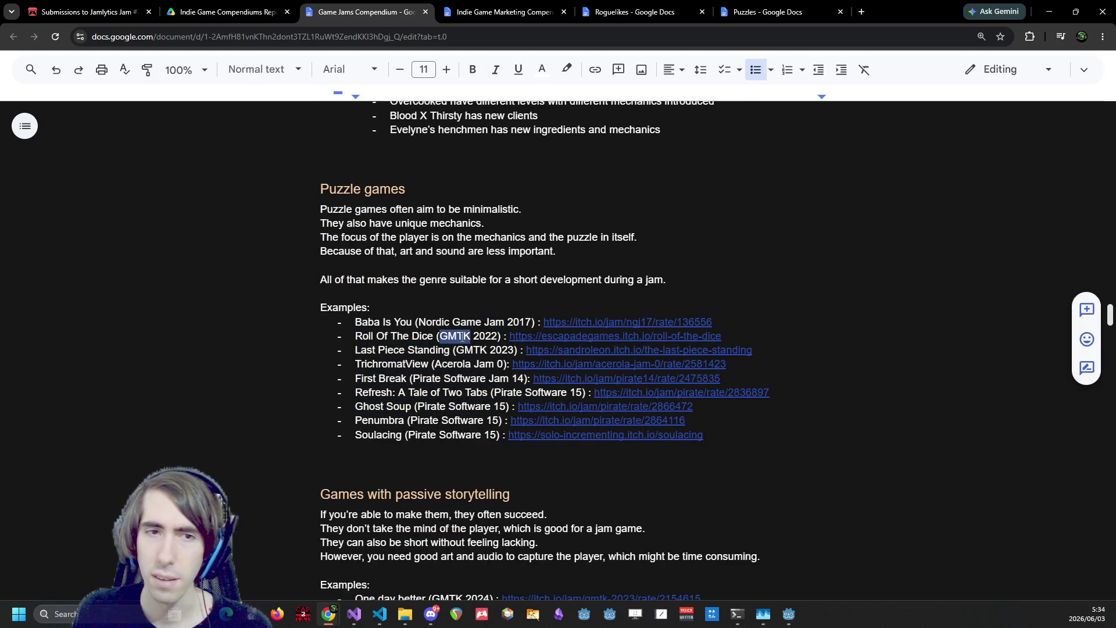
double_click(476, 336)
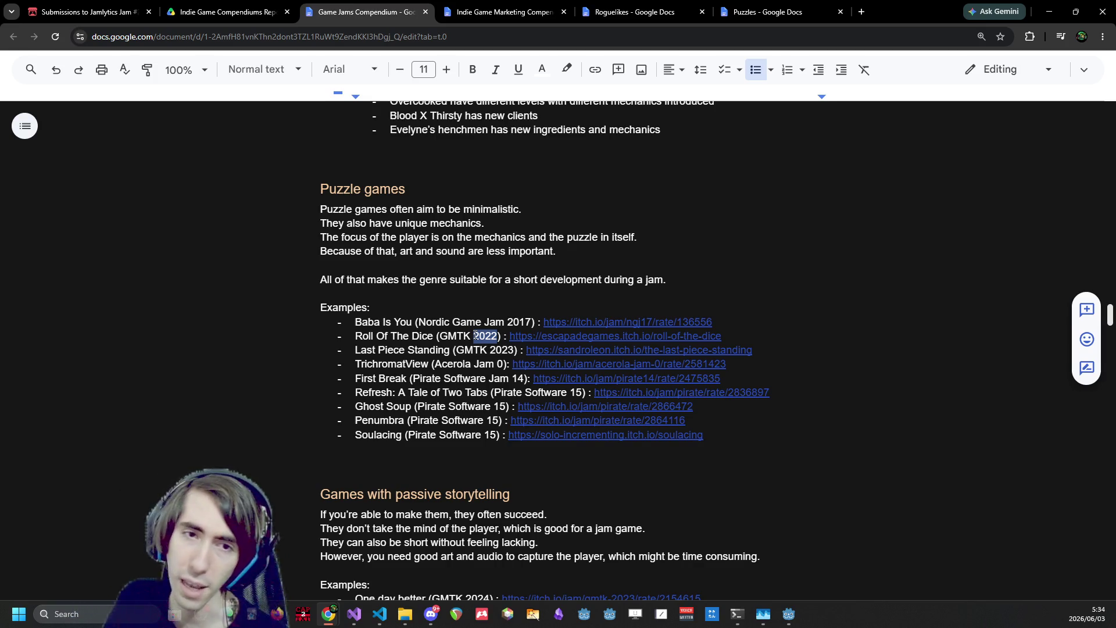
- Move to the Meme-ish games examples and preview the Grandma don't click that! link
scroll(475, 329, down, 6)
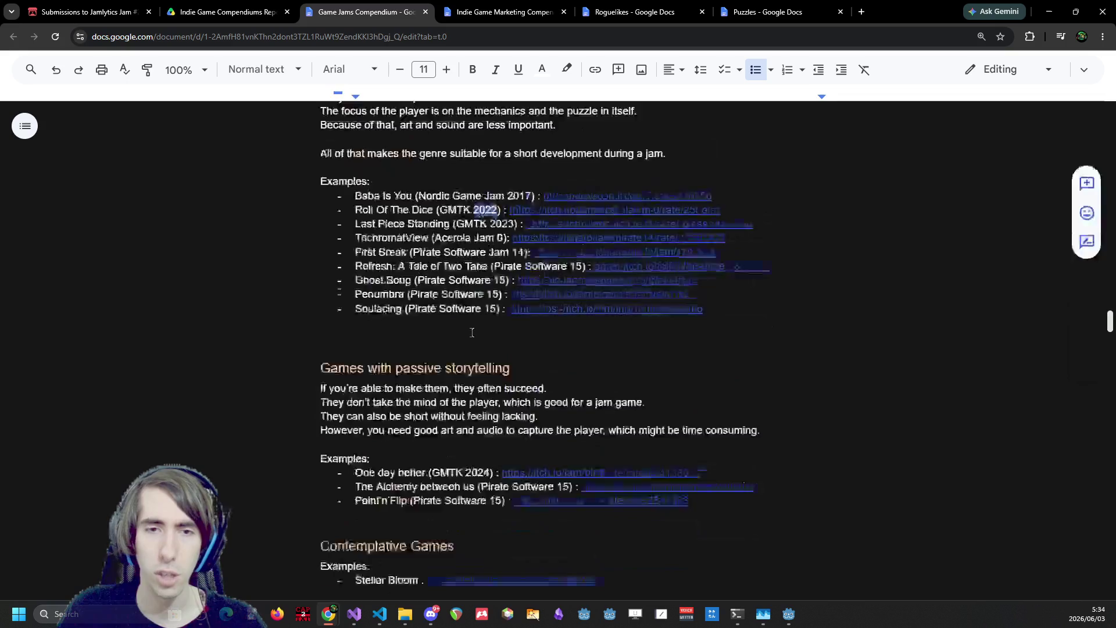
scroll(430, 323, down, 8)
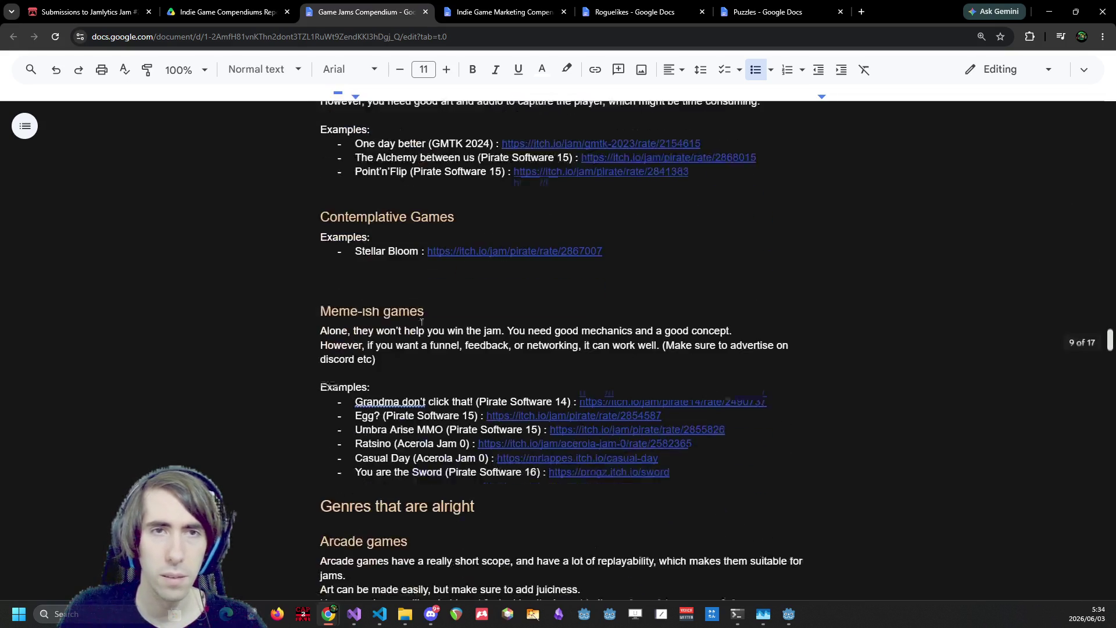
scroll(409, 321, down, 10)
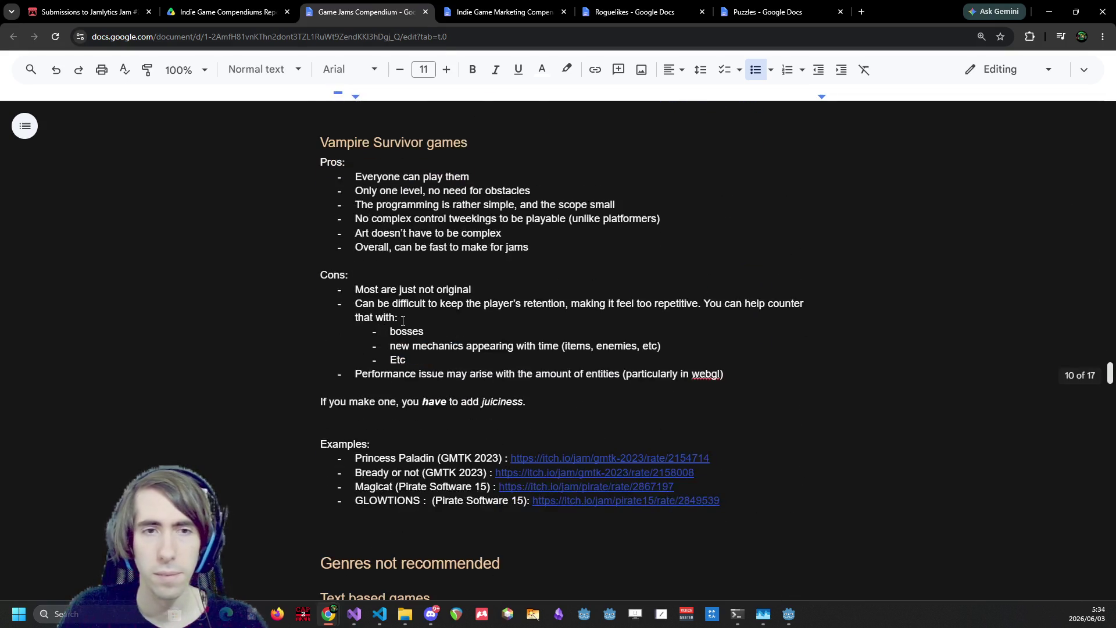
scroll(407, 323, up, 6)
scroll(406, 323, up, 9)
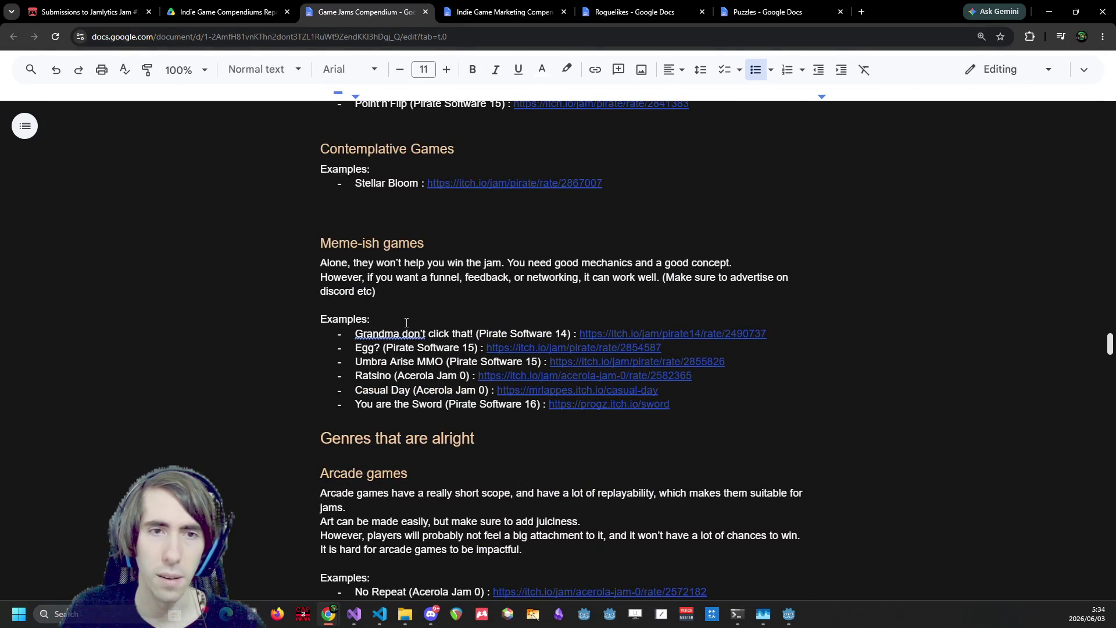
click(632, 340)
click(503, 357)
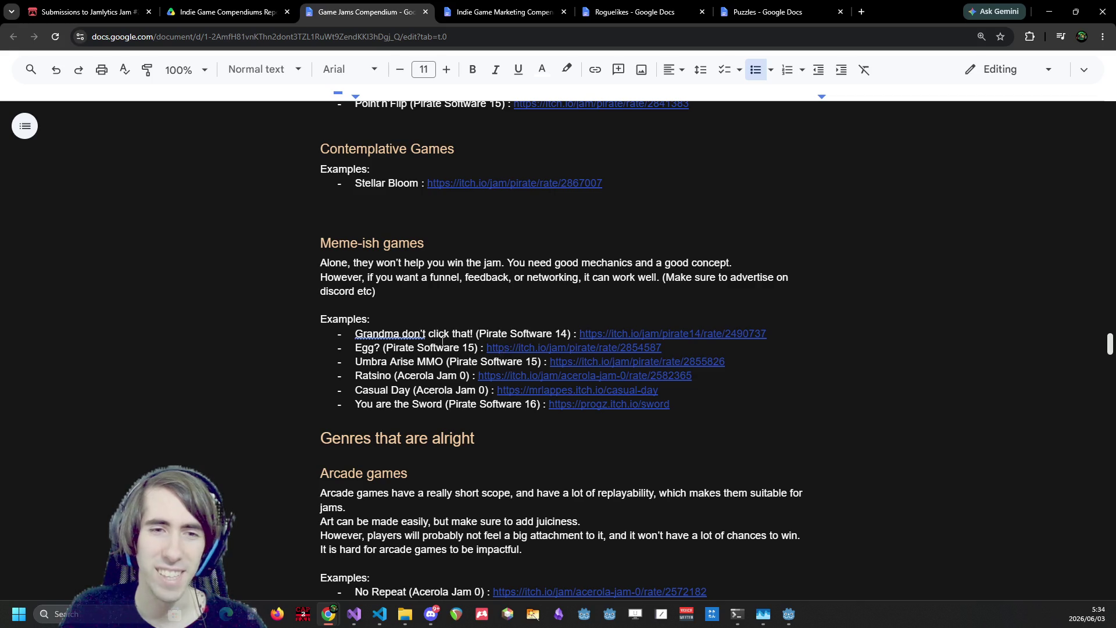
- Open the You are the Sword game page from its link preview
drag(427, 404, 493, 402)
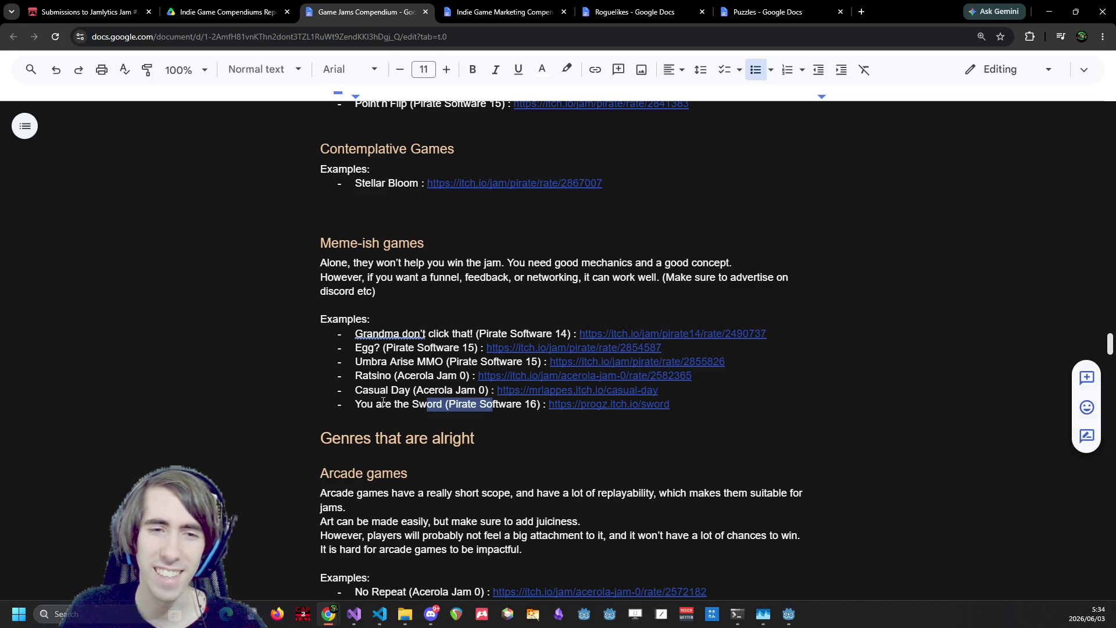
drag(355, 404, 676, 404)
click(639, 407)
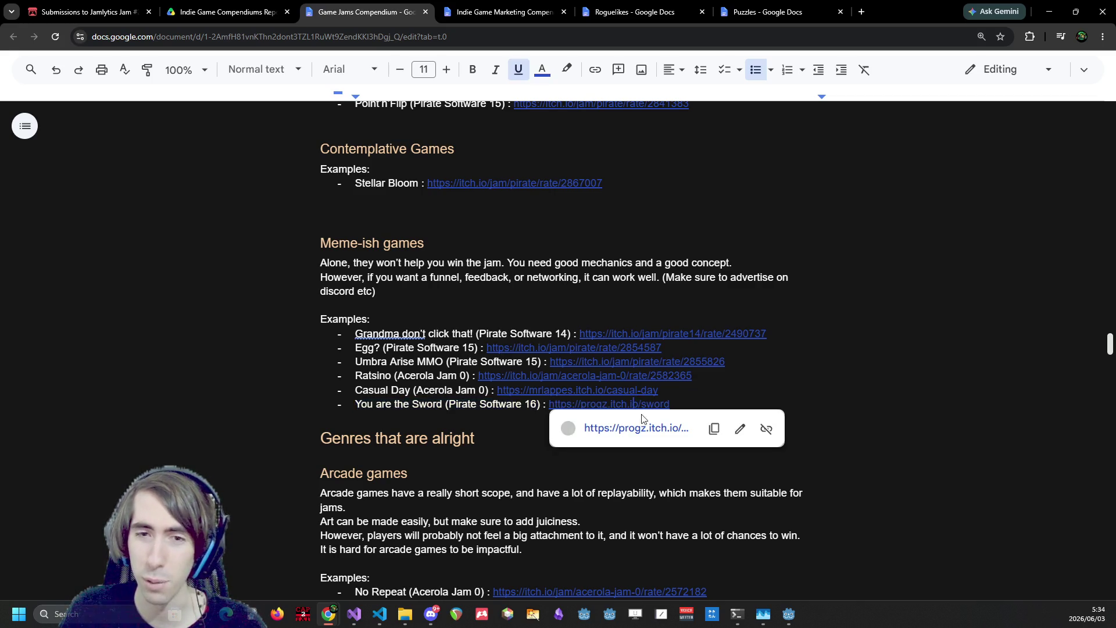
mouse_move(640, 428)
click(605, 428)
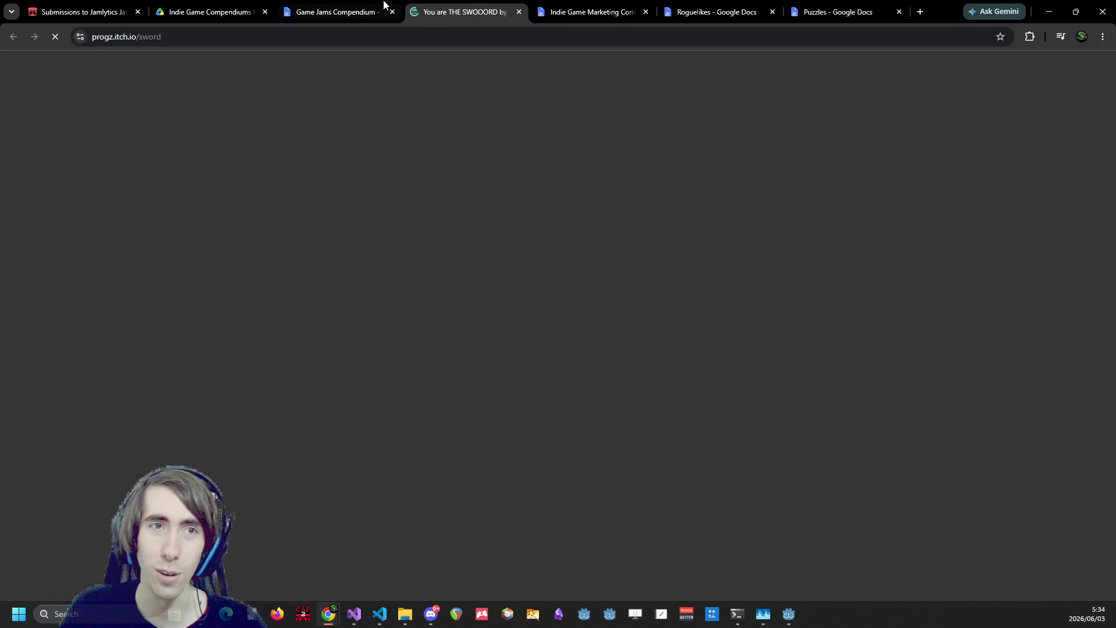
- Scroll down the You are THE SWOOORD itch.io page to its description
click(383, 6)
click(490, 7)
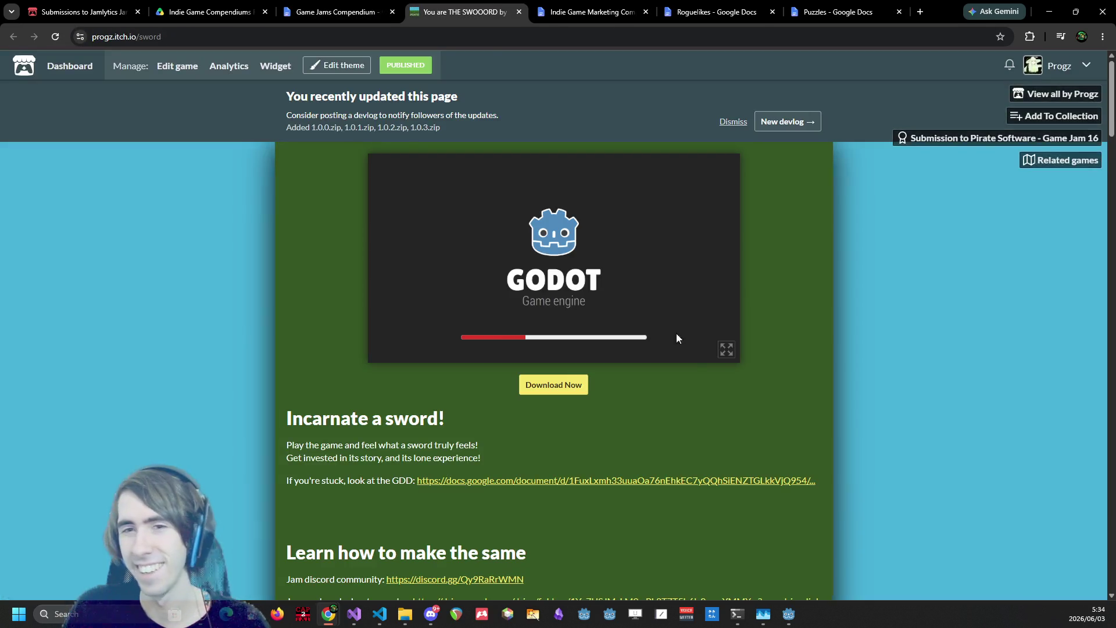
scroll(676, 338, down, 3)
key(ctrl+shift+Tab)
key(ctrl+Tab)
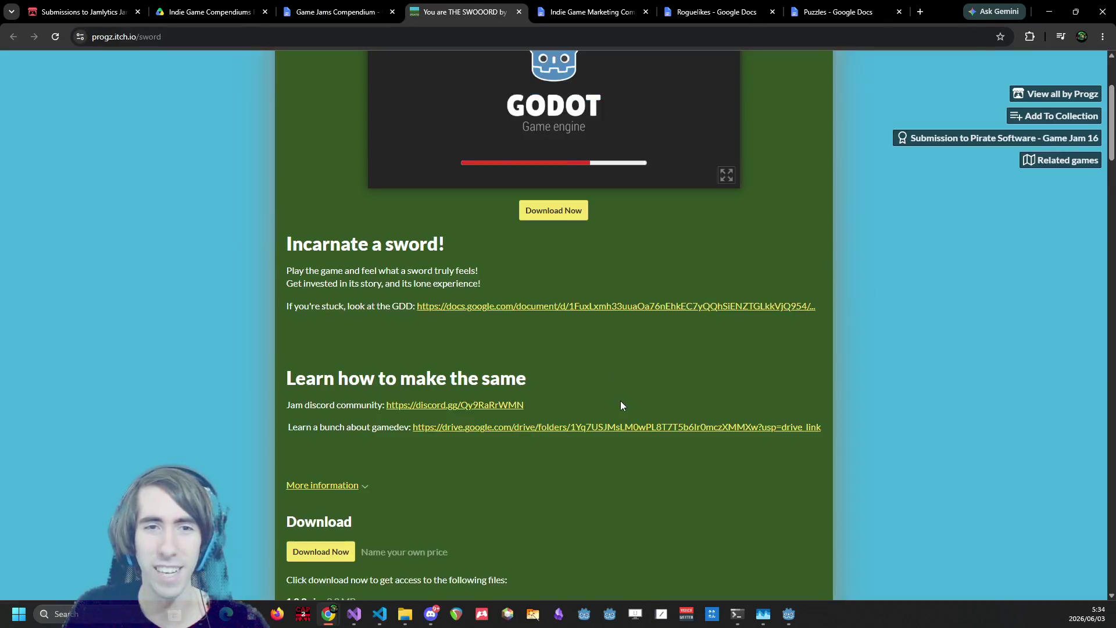
scroll(620, 406, down, 10)
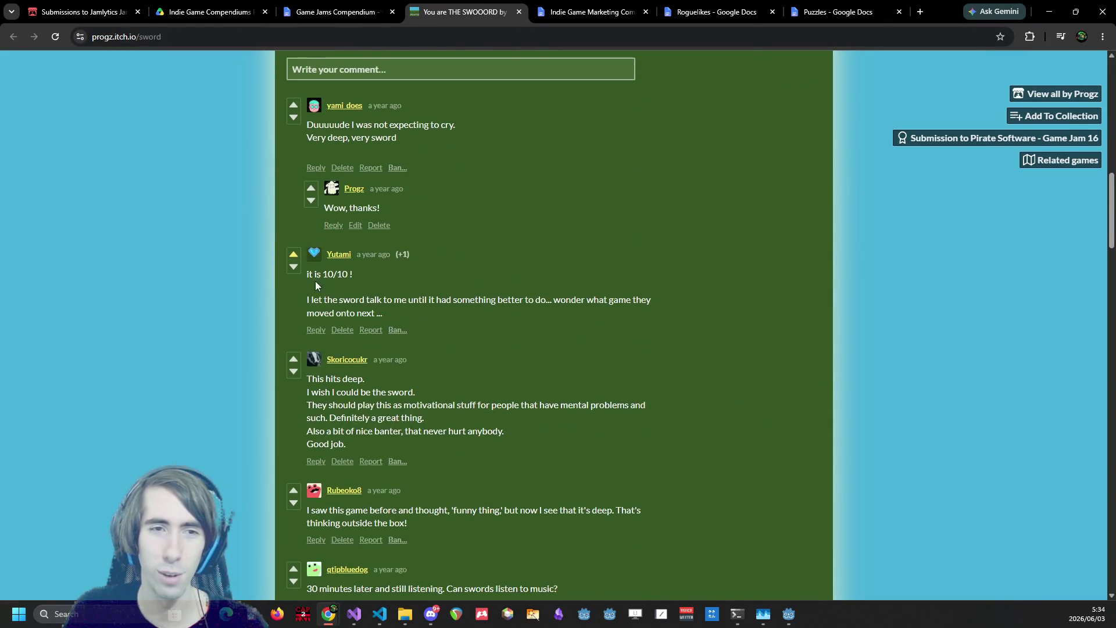
scroll(343, 287, up, 15)
scroll(343, 433, down, 15)
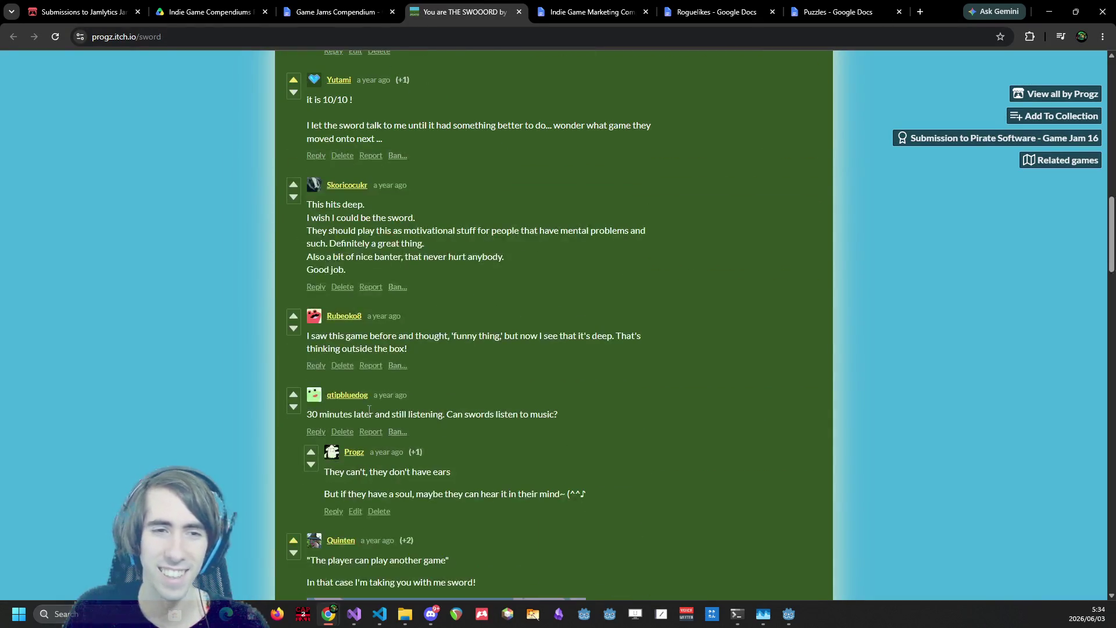
scroll(364, 429, down, 11)
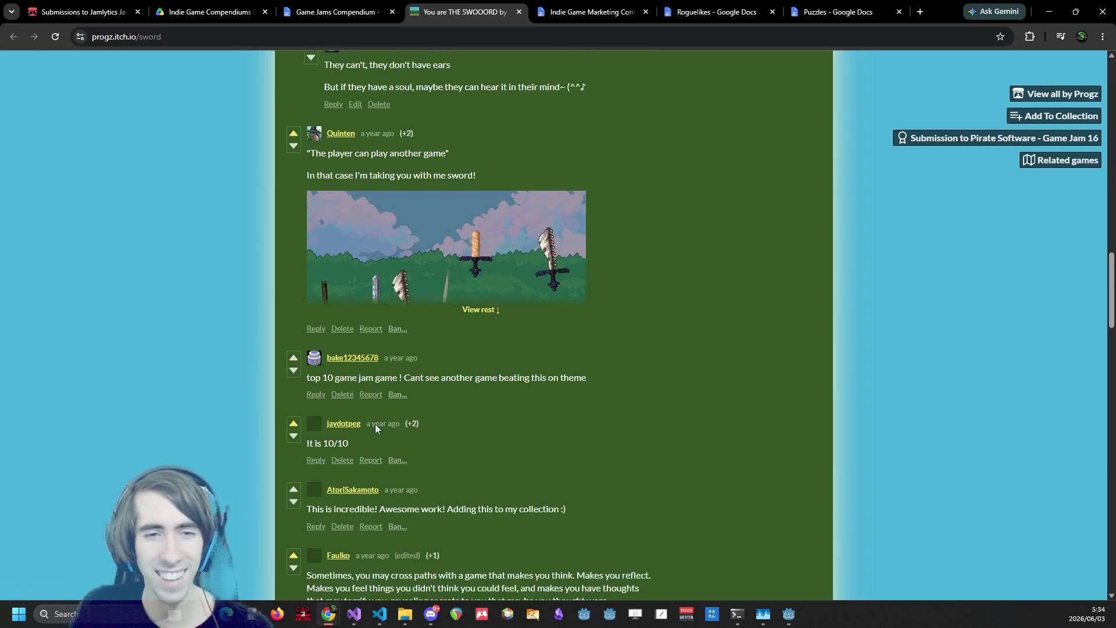
- Read through the game's comments, then return to the Game Jams Compendium tab
ctrl+scroll(361, 330, up, 1)
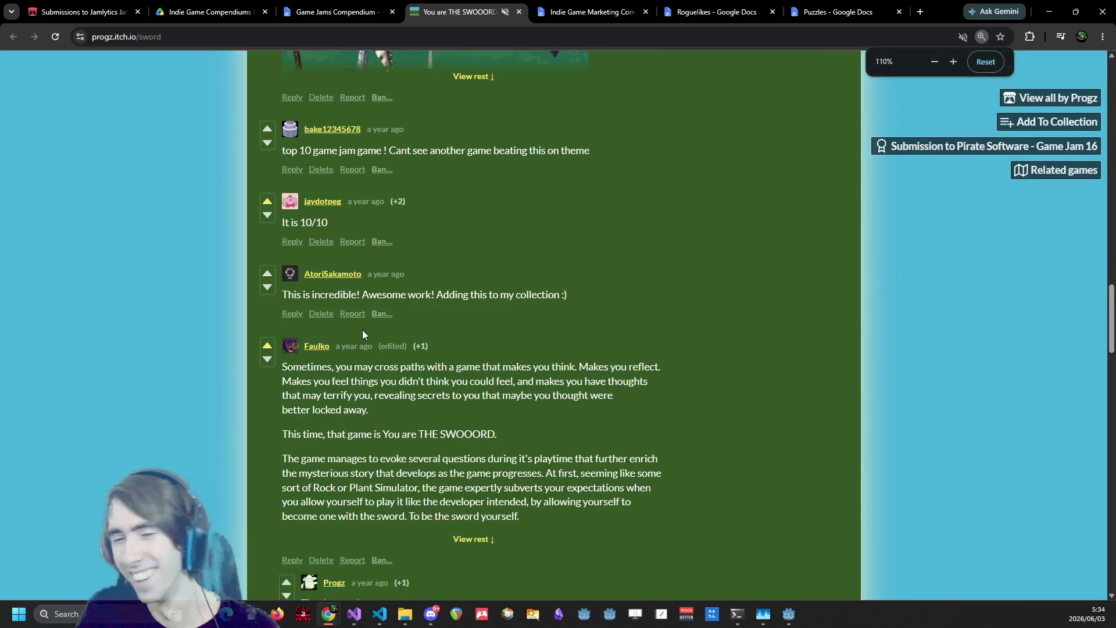
scroll(358, 361, down, 10)
scroll(356, 377, down, 12)
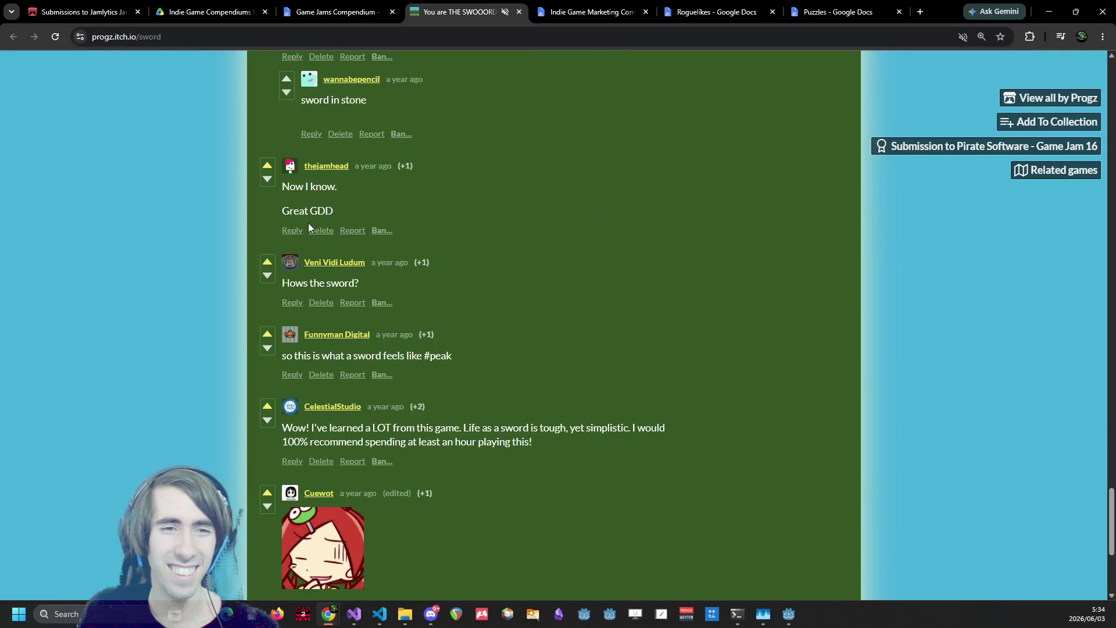
scroll(311, 307, down, 2)
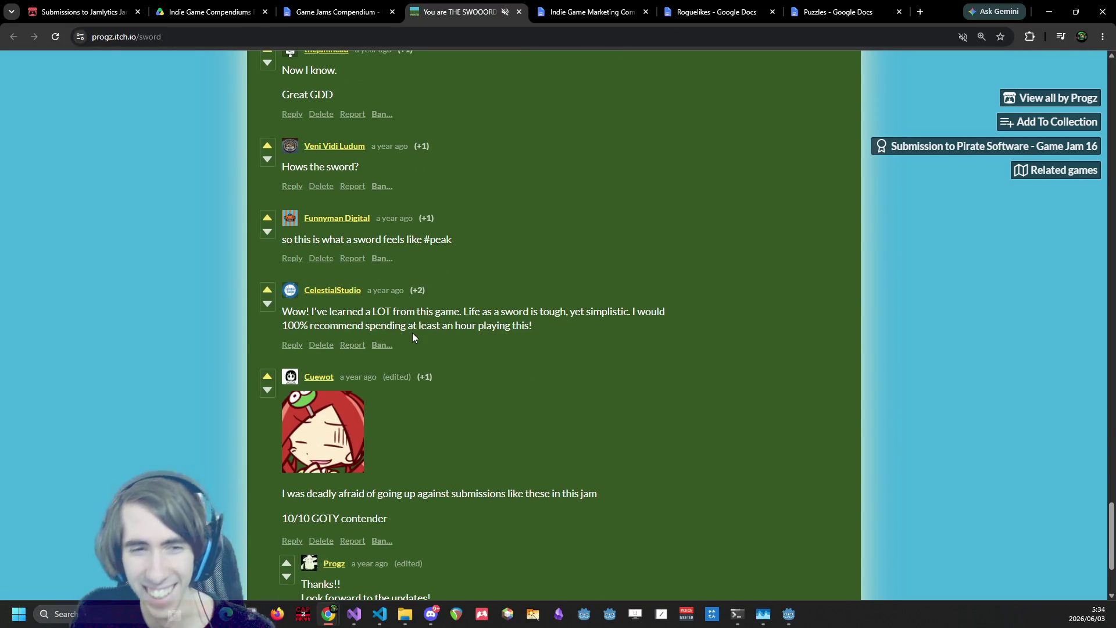
scroll(425, 334, up, 2)
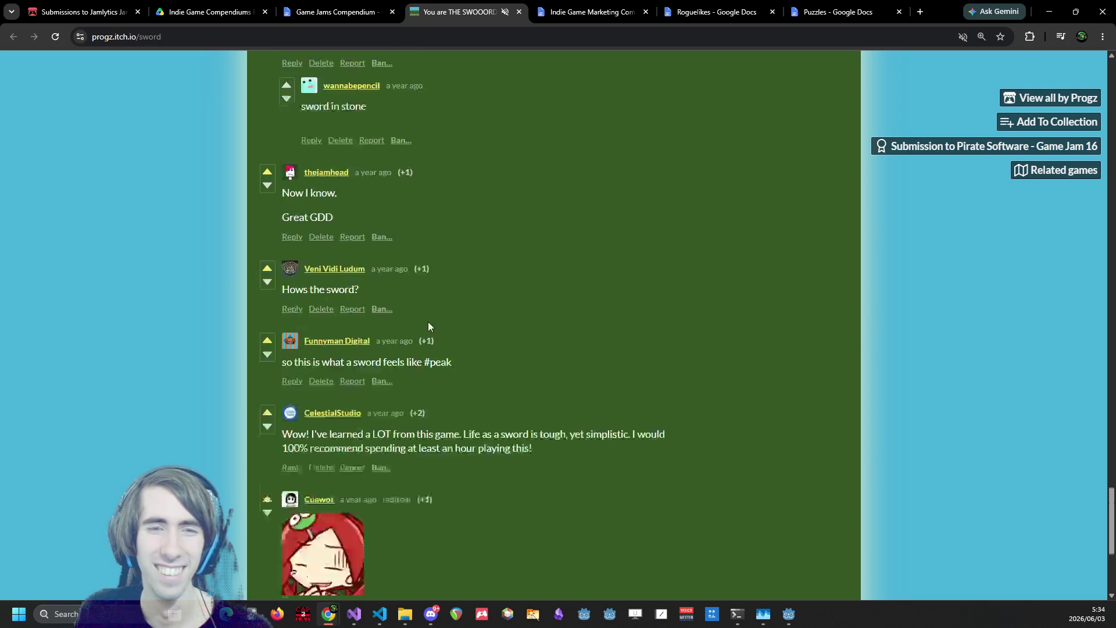
click(399, 5)
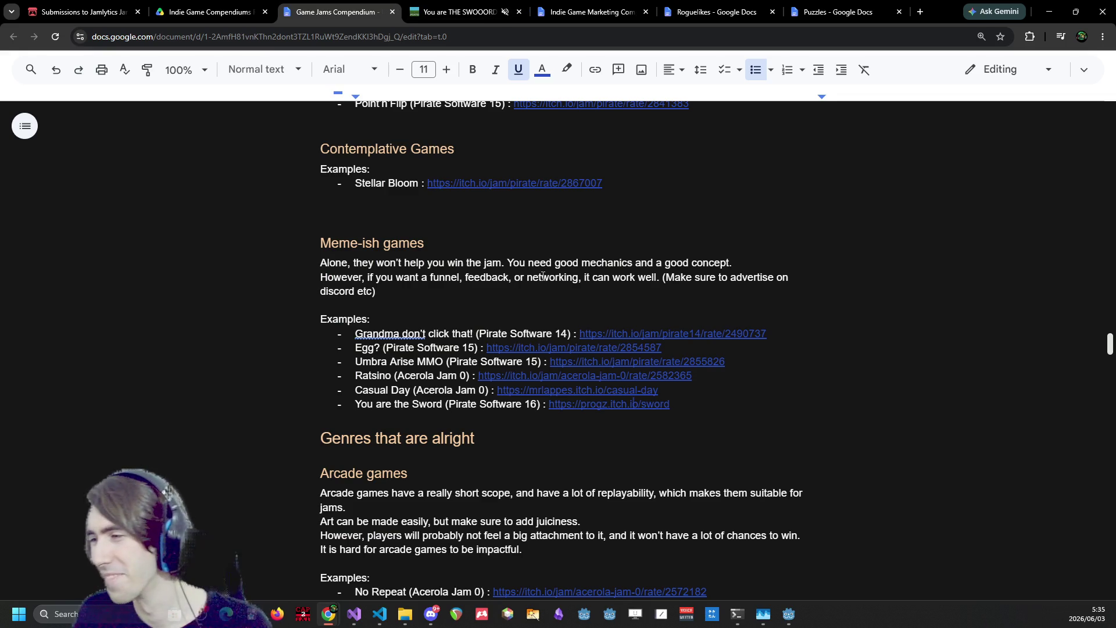